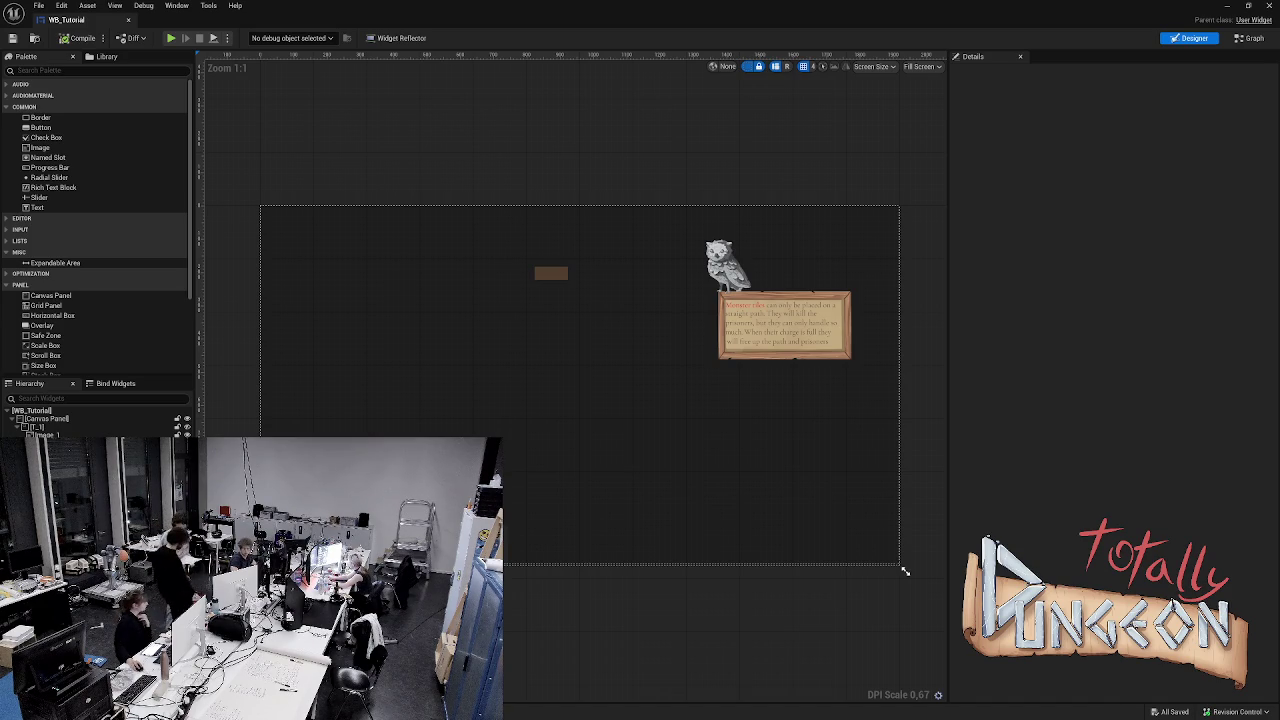
Simulate the WB_Tutorial widget with Alt+P, stop it with Escape, and simulate it again
{"action": "key", "text": "alt+p"}
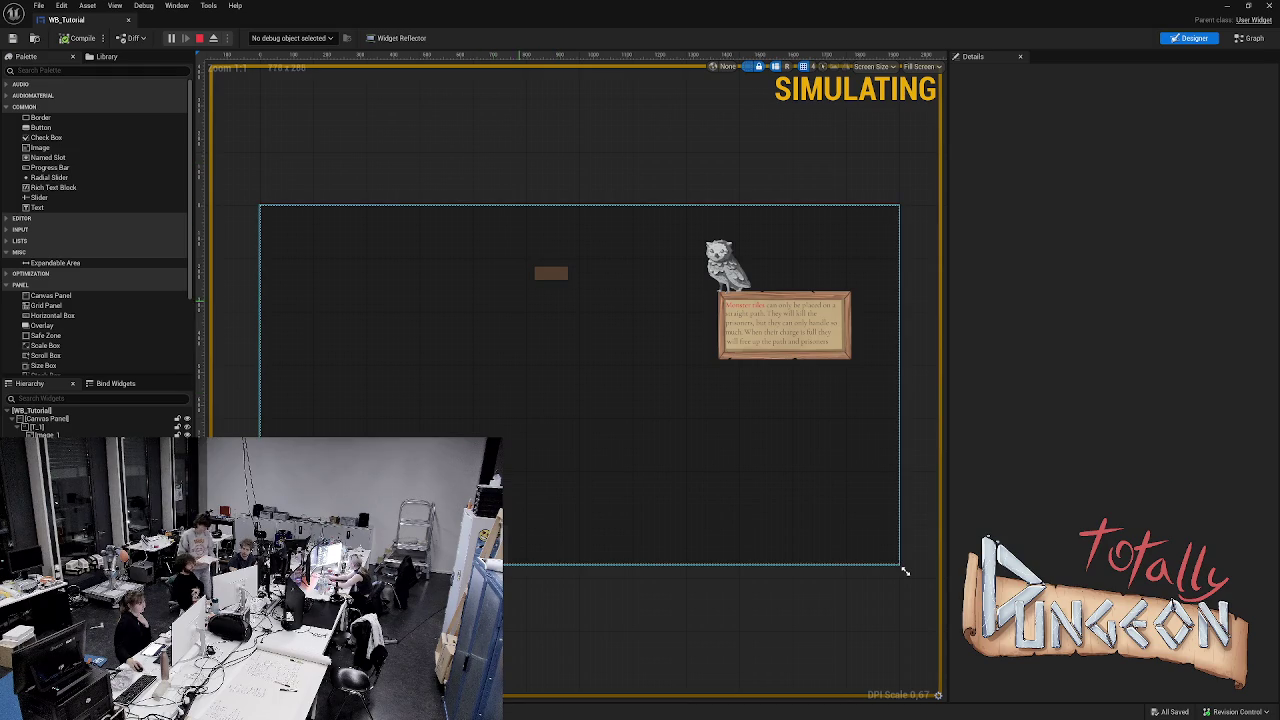
{"action": "key", "text": "Escape"}
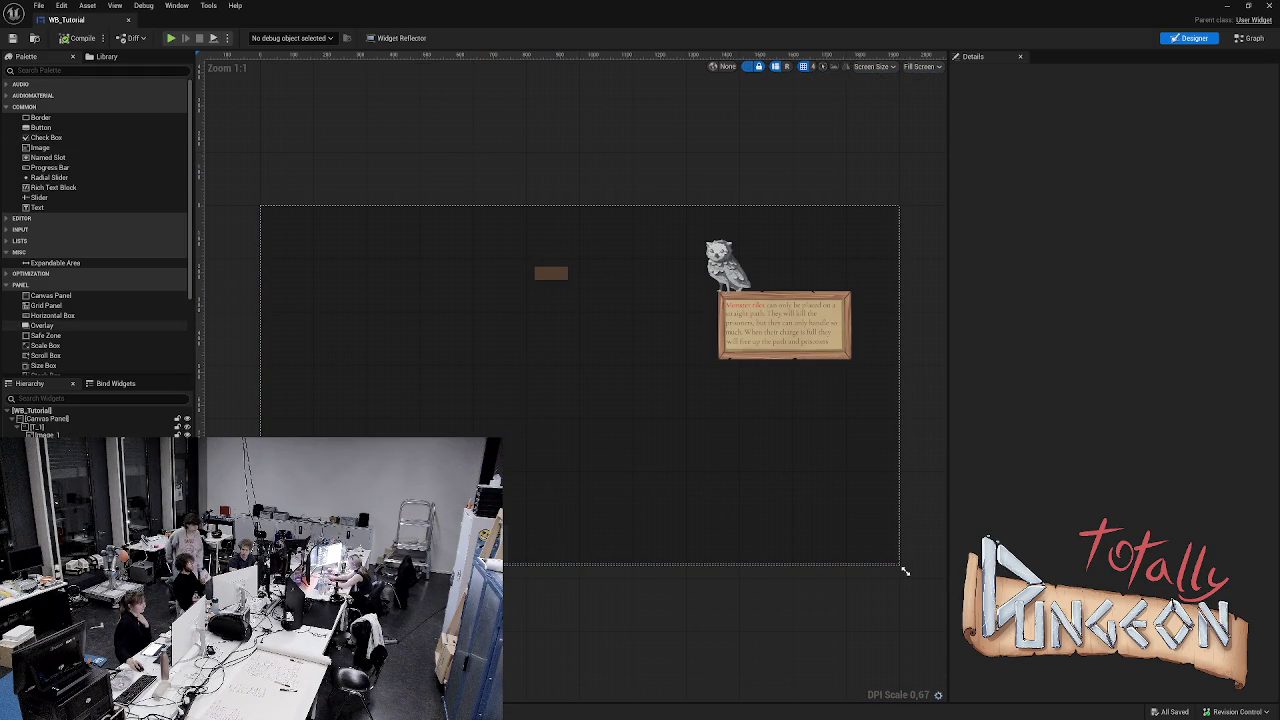
{"action": "key", "text": "alt+p"}
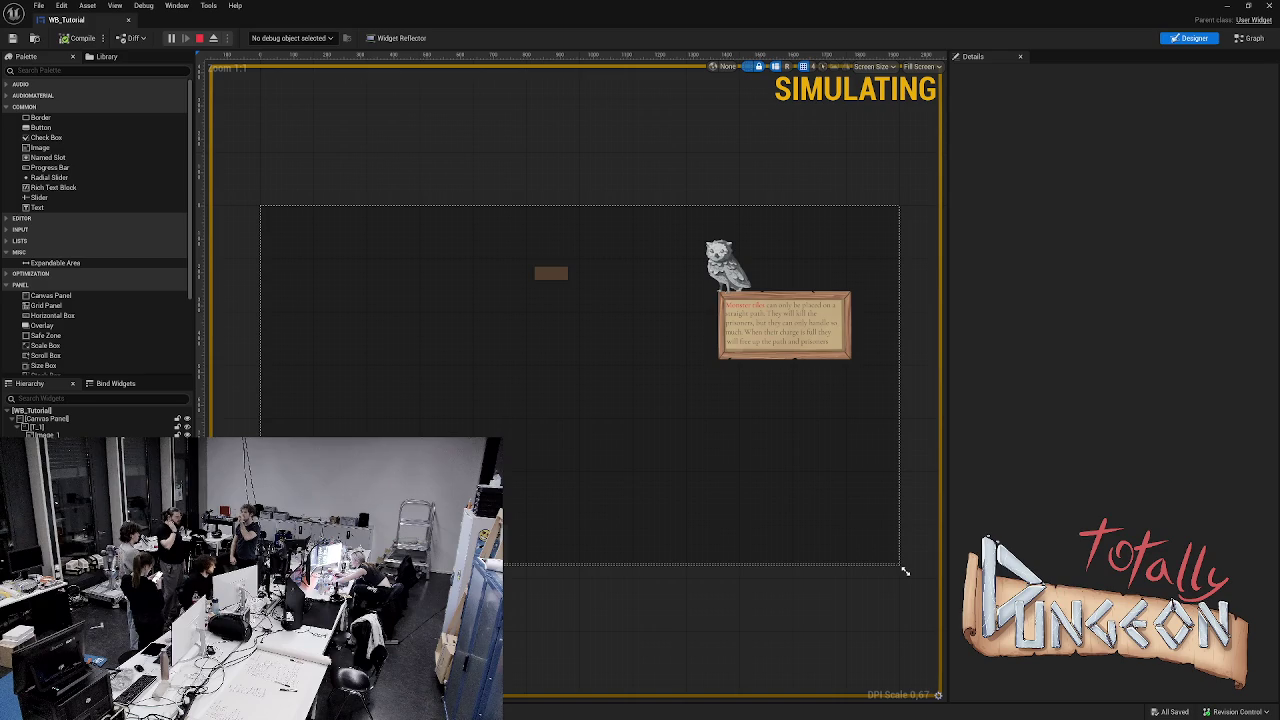
Stop the running WB_Tutorial simulation with Escape
{"action": "key", "text": "Escape"}
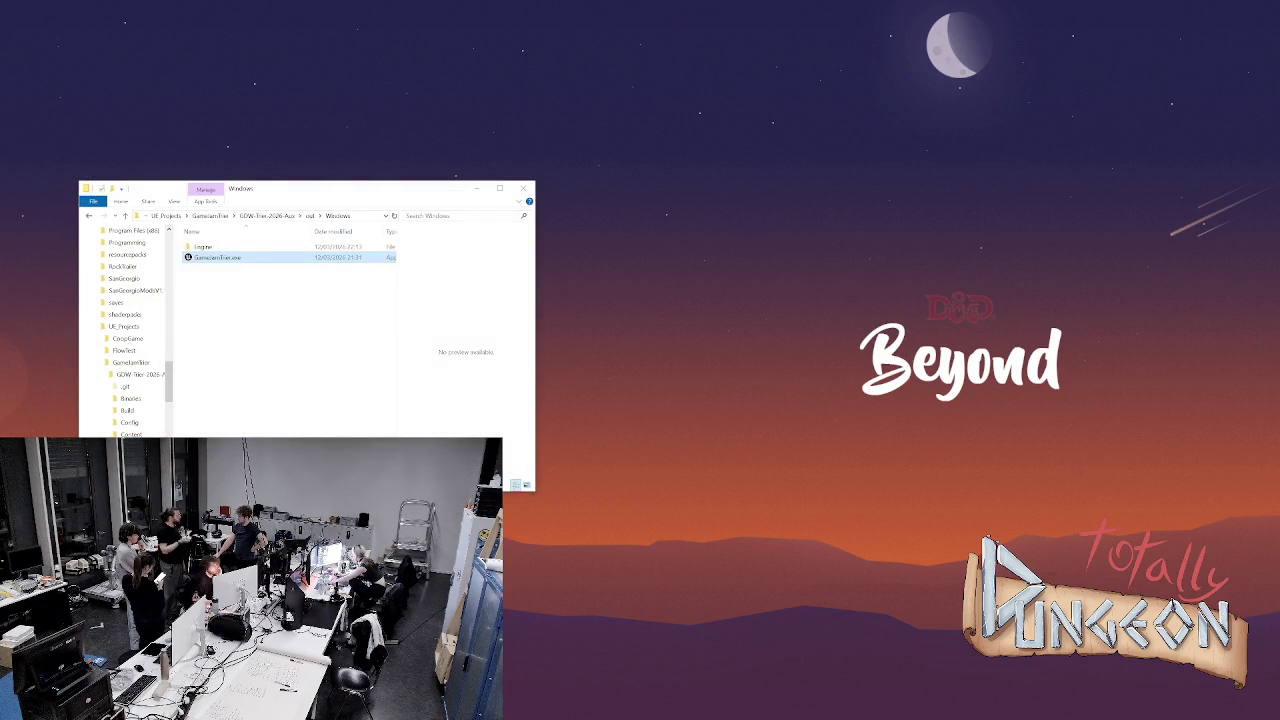
Go up to GameJamTier, enter GDW-Tier-2026-Aux, and open Quick access > New folder
{"action": "scroll", "coordinate": [125, 330], "scroll_direction": "up", "scroll_amount": 6}
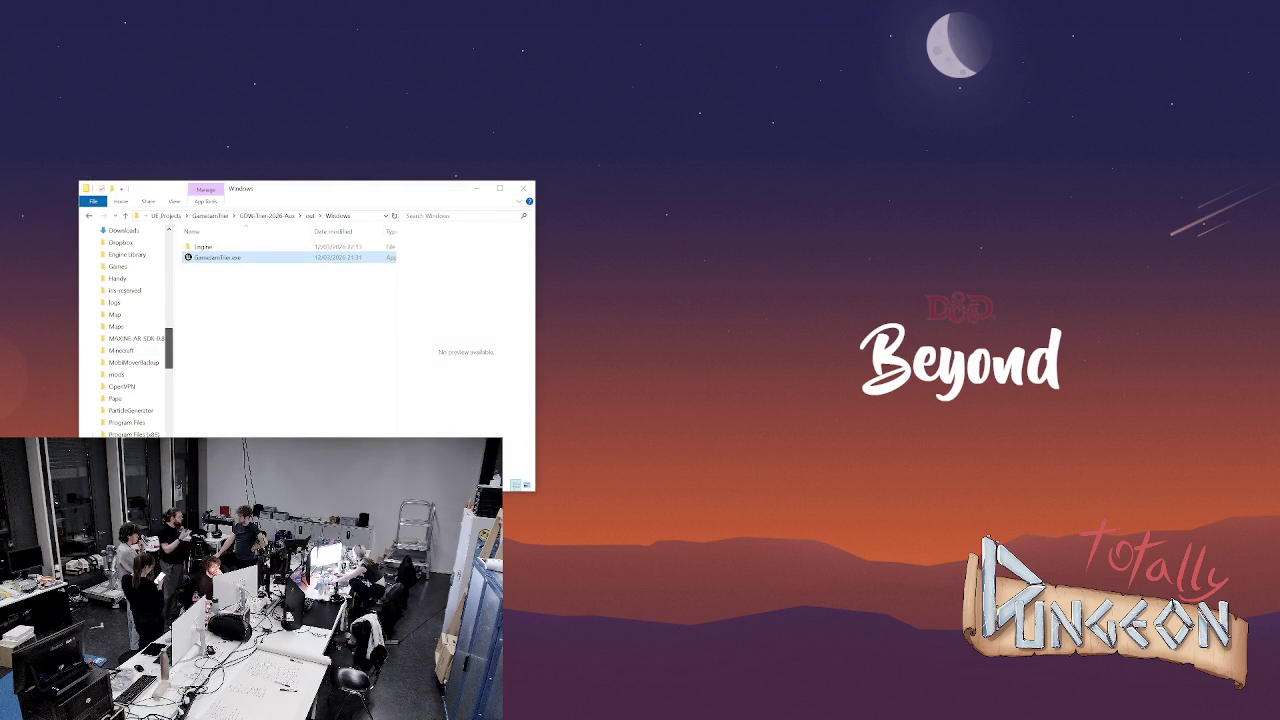
{"action": "key", "text": "alt+Up"}
{"action": "key", "text": "alt+Up"}
{"action": "key", "text": "alt+Up"}
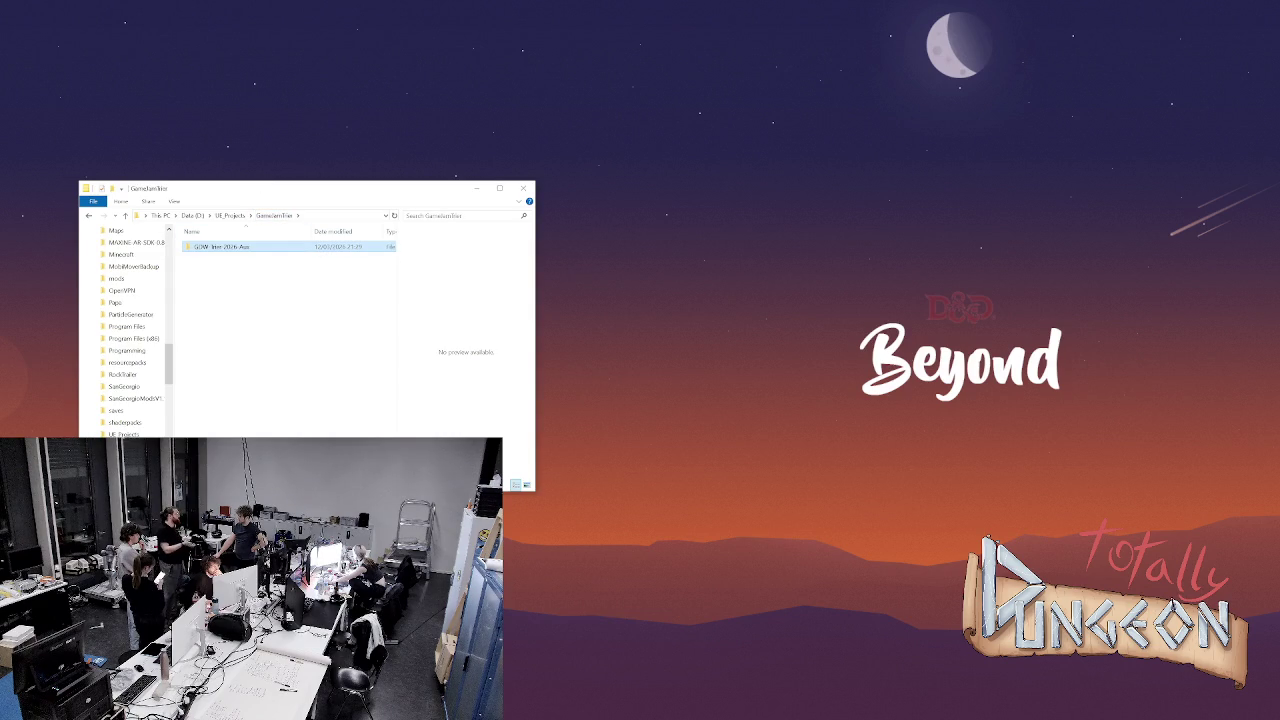
{"action": "key", "text": "Return"}
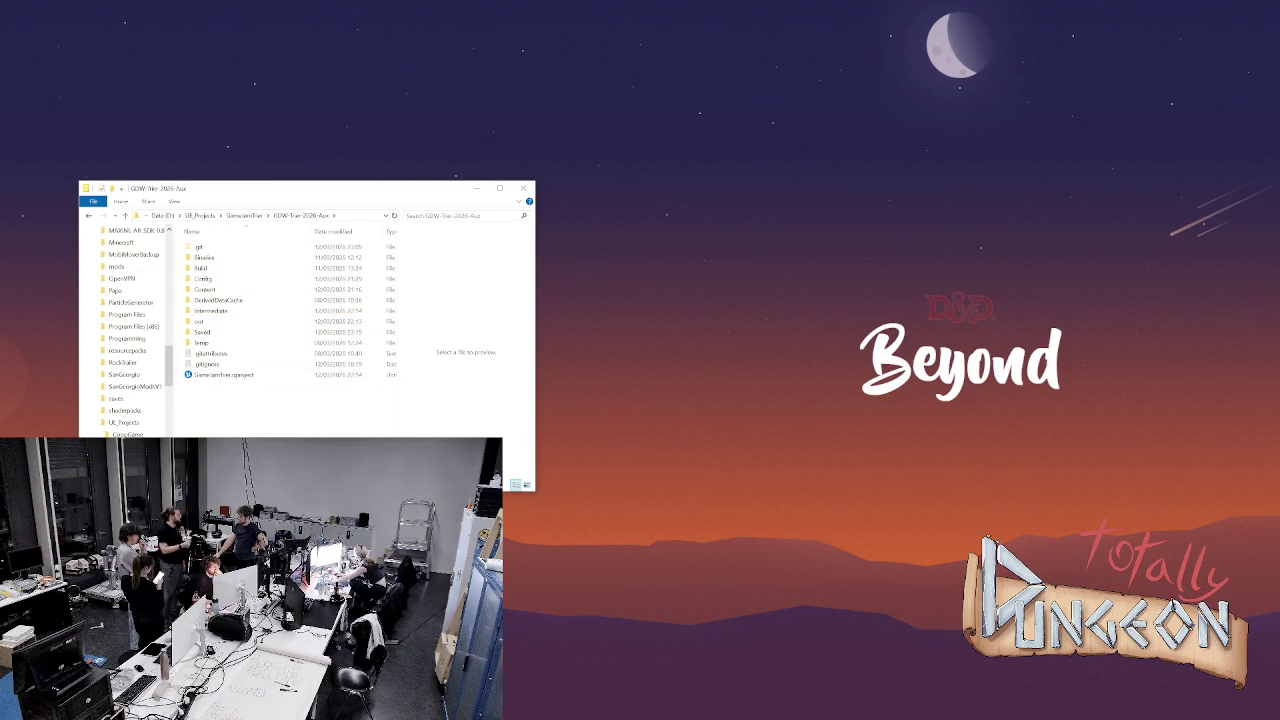
{"action": "scroll", "coordinate": [125, 330], "scroll_direction": "up", "scroll_amount": 6}
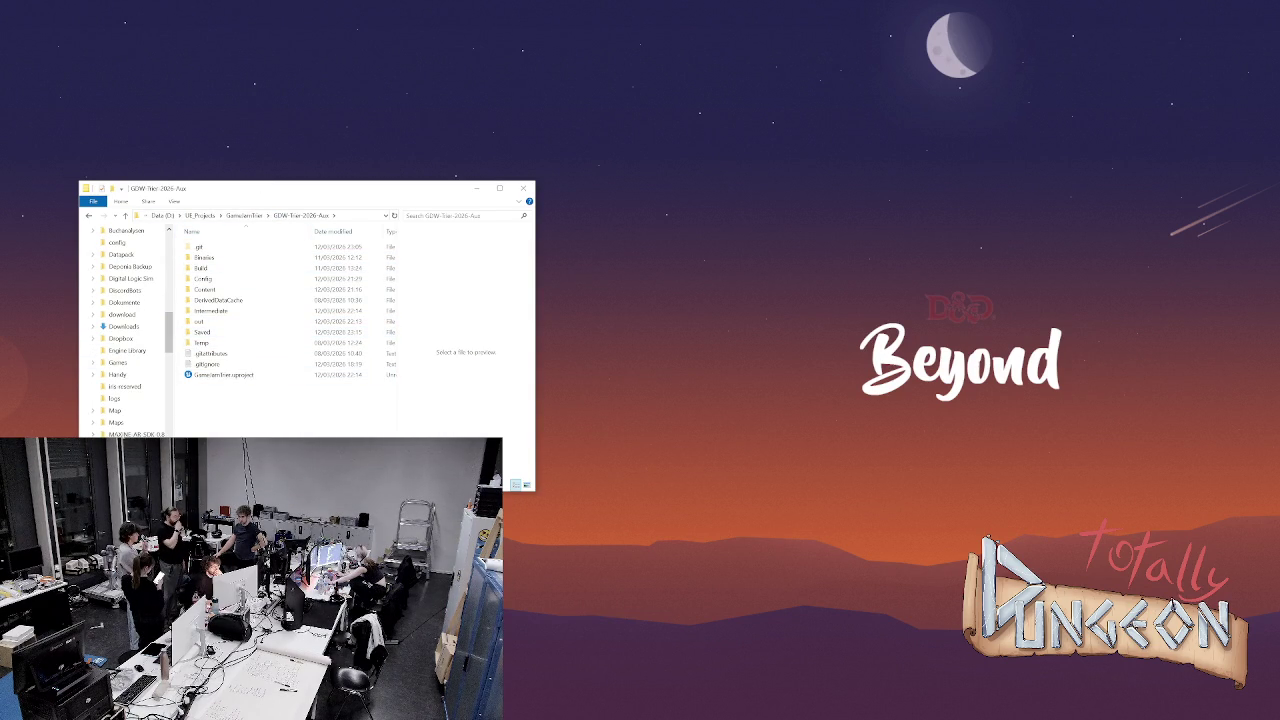
{"action": "scroll", "coordinate": [125, 330], "scroll_direction": "up", "scroll_amount": 5}
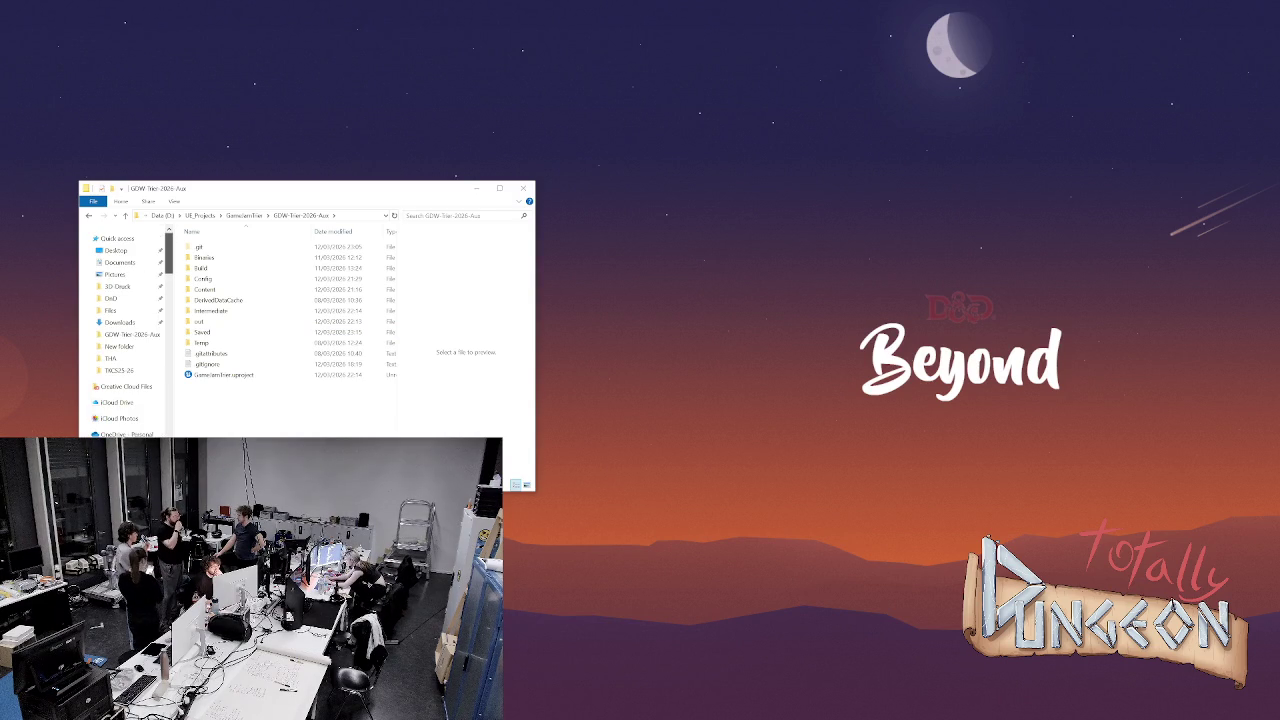
{"action": "left_click", "coordinate": [119, 346]}
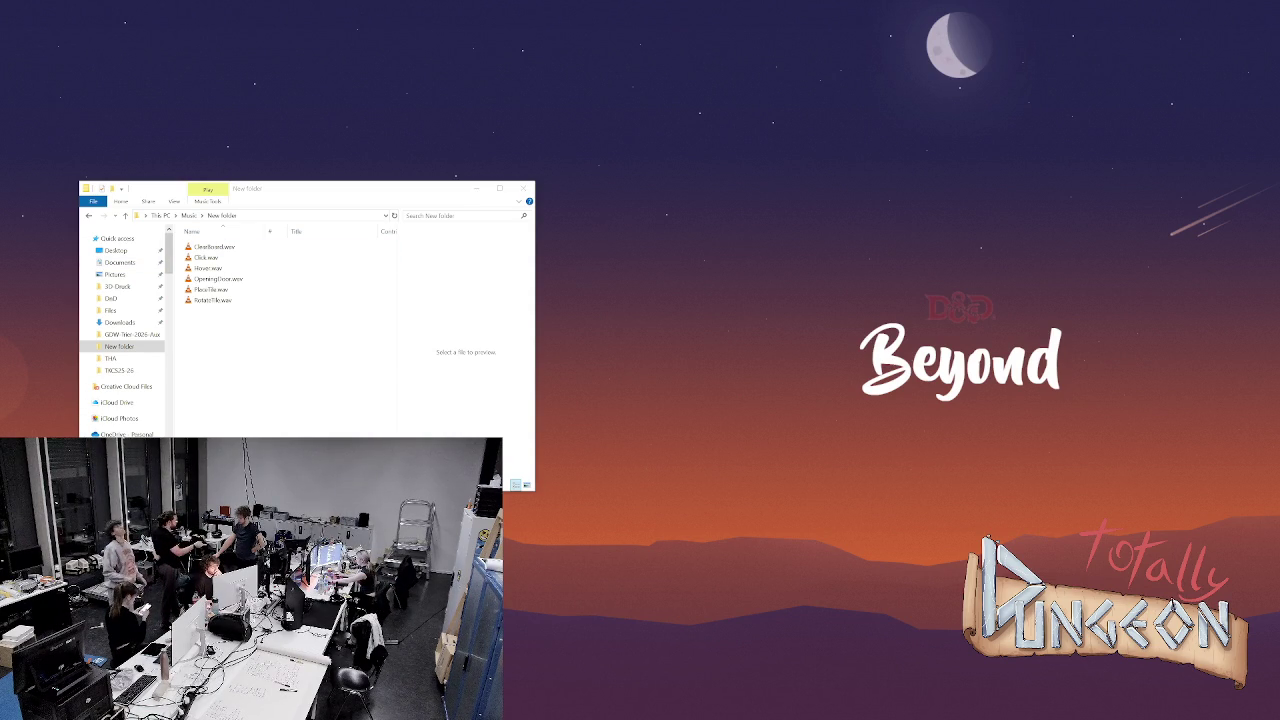
Select all six .wav files and bring up their context menu
{"action": "key", "text": "ctrl+a"}
{"action": "key", "text": "shift+F10"}
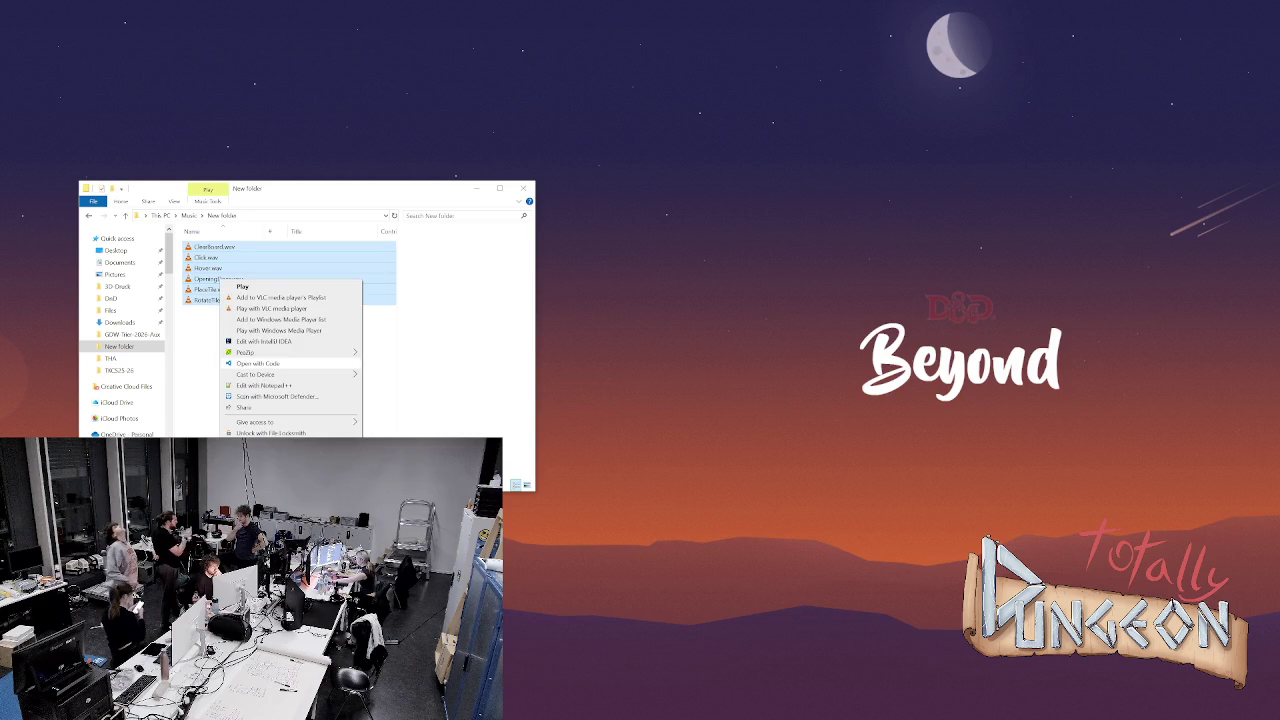
{"action": "key", "text": "Escape"}
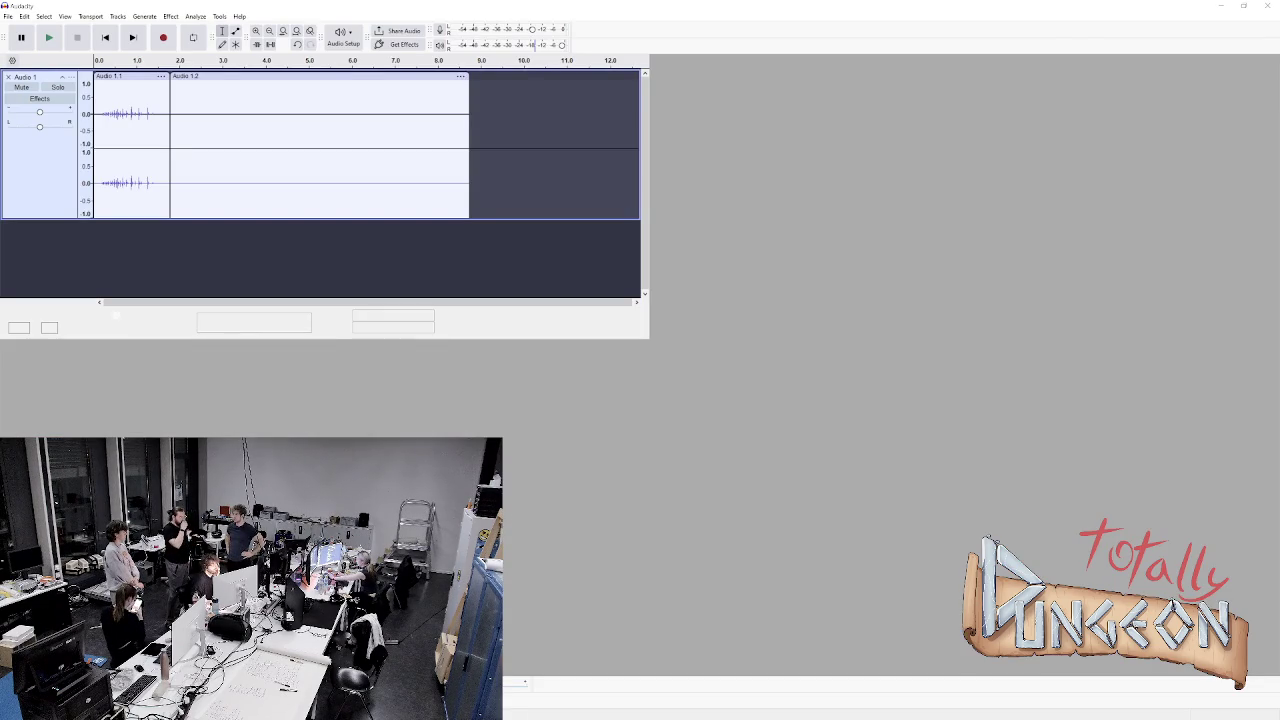
{"action": "key", "text": "space"}
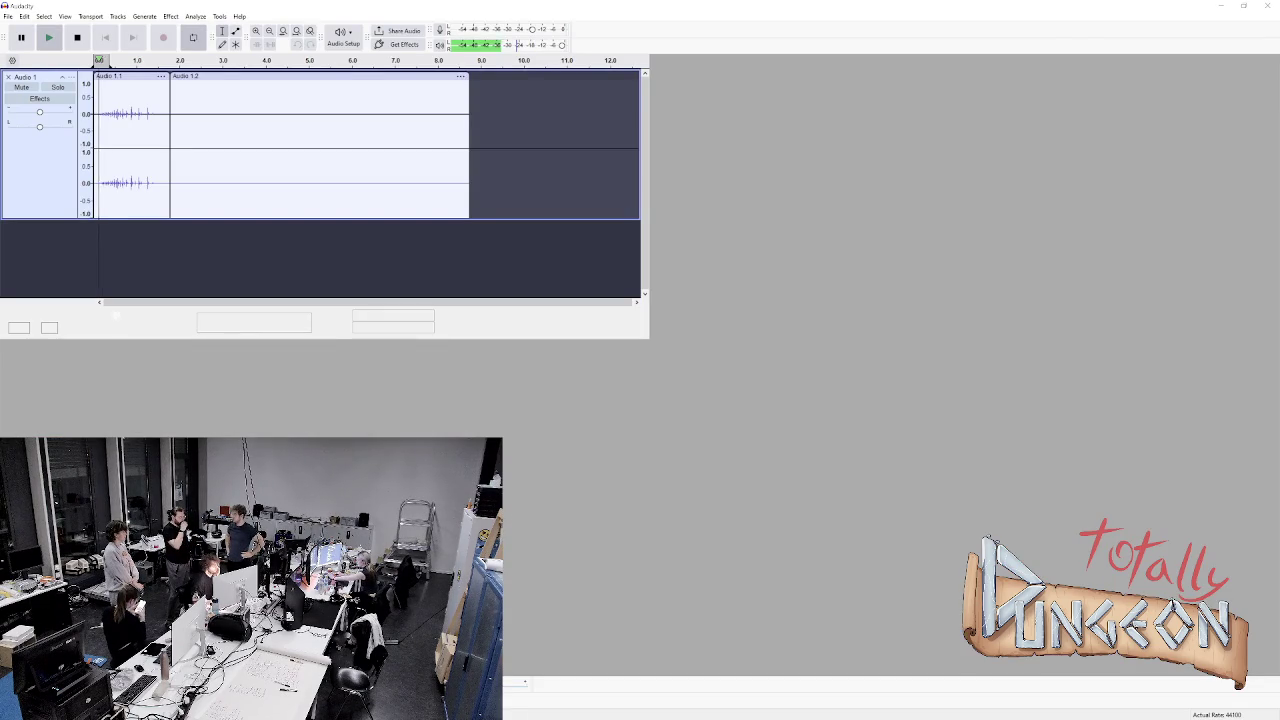
{"action": "key", "text": "ctrl+shift+a"}
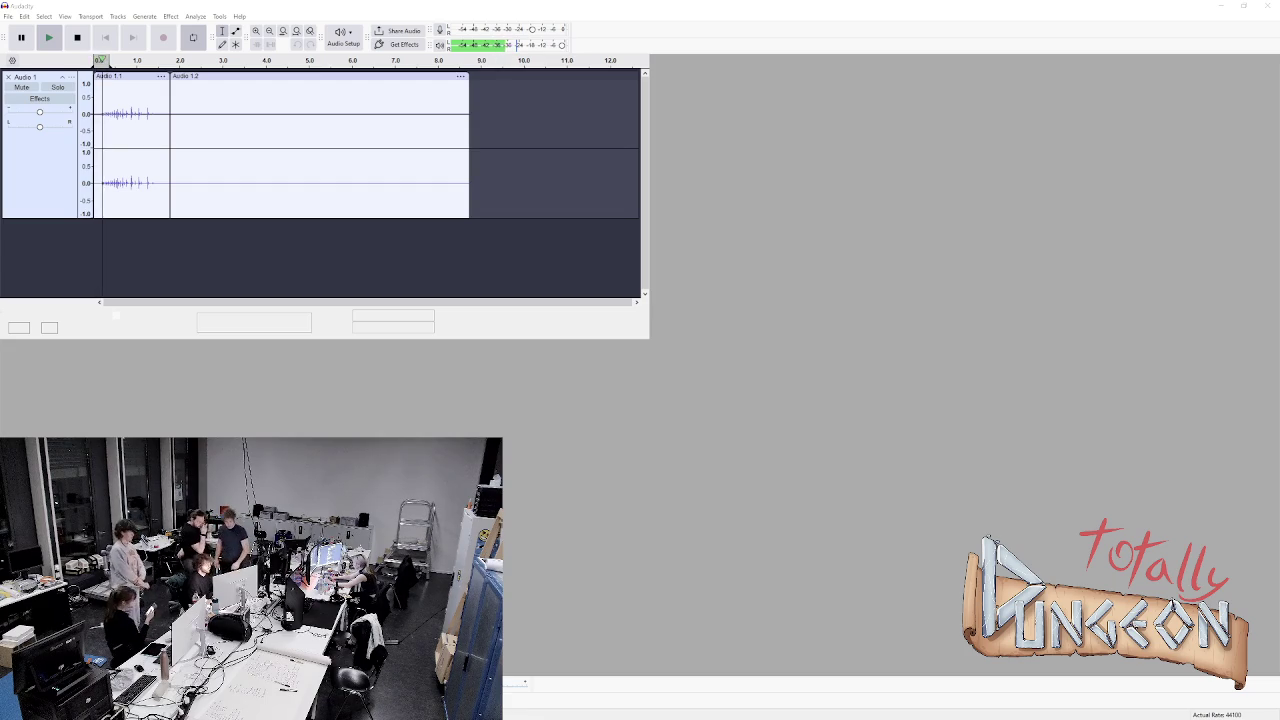
{"action": "key", "text": "ctrl+a"}
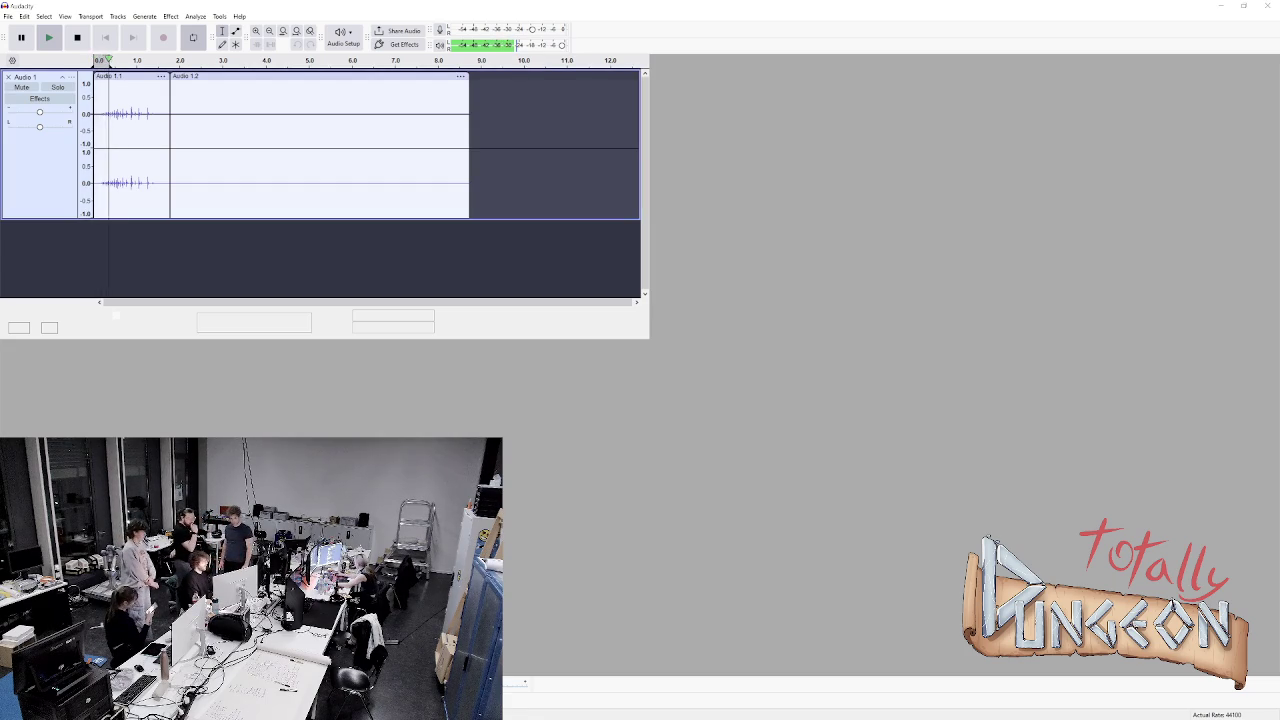
{"action": "key", "text": "space"}
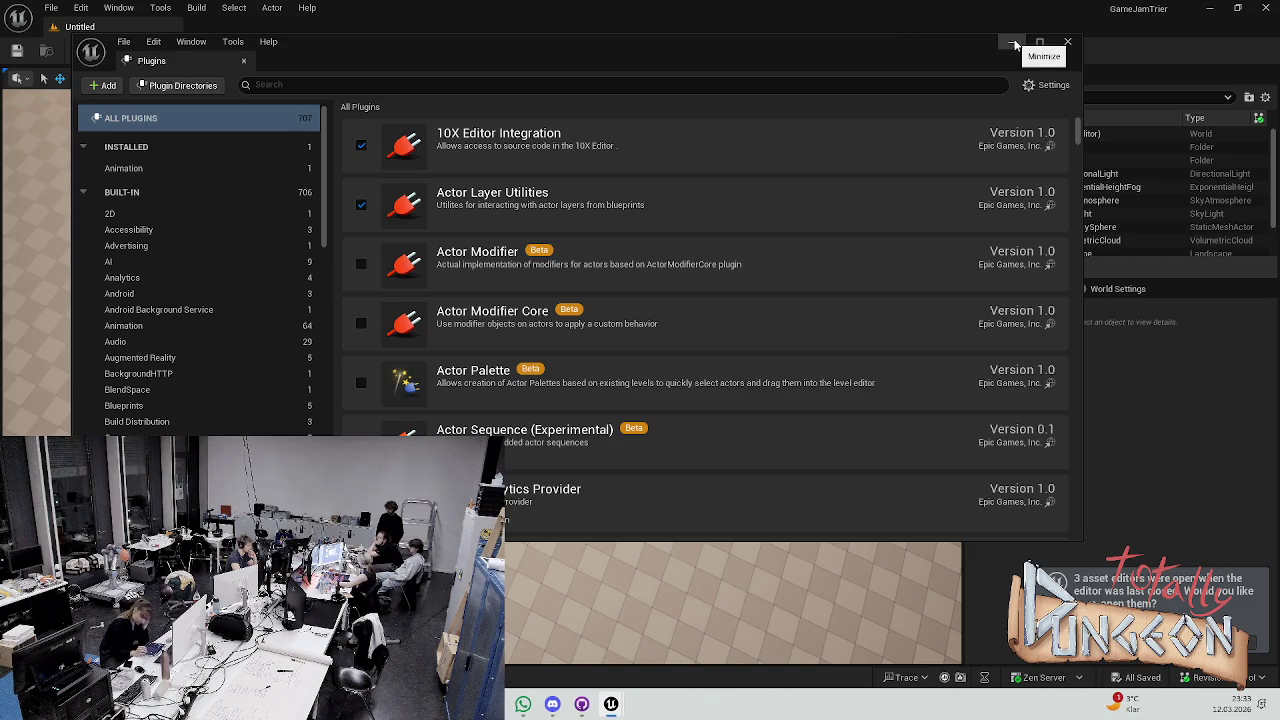
Minimize the Plugins window and open Window > Multi-User Browser
{"action": "left_click", "coordinate": [1065, 42]}
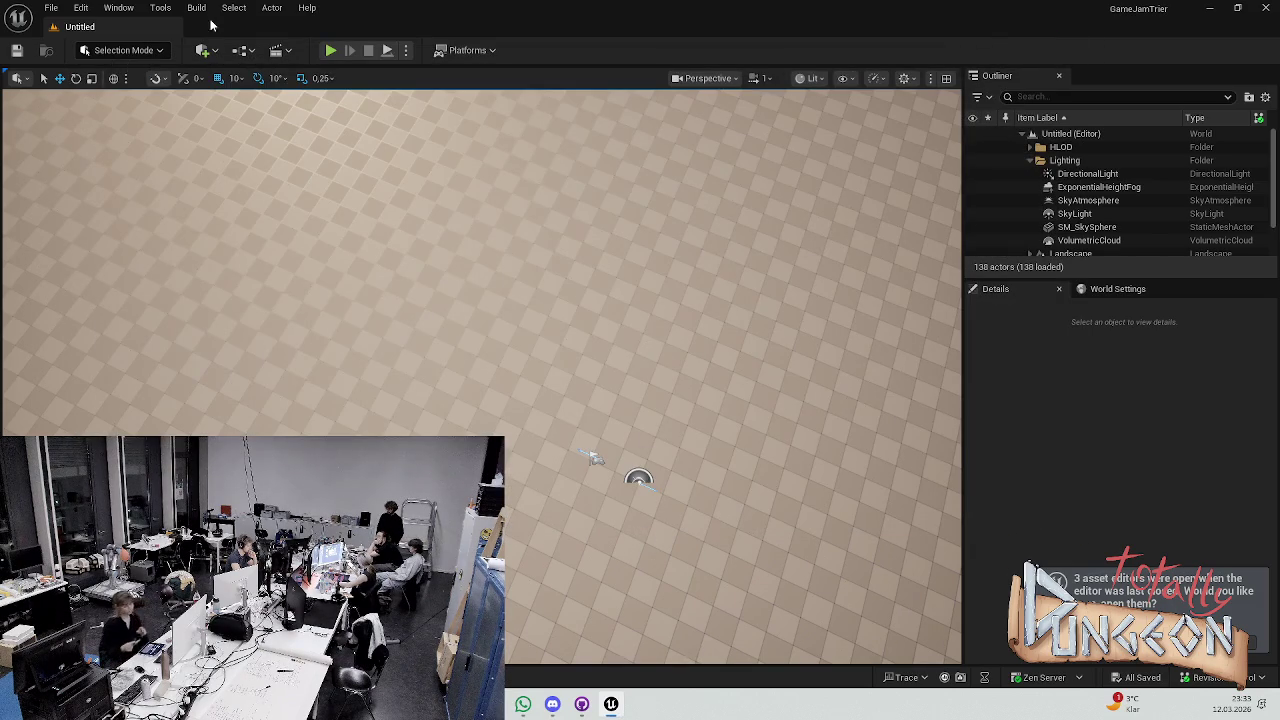
{"action": "left_click", "coordinate": [118, 7]}
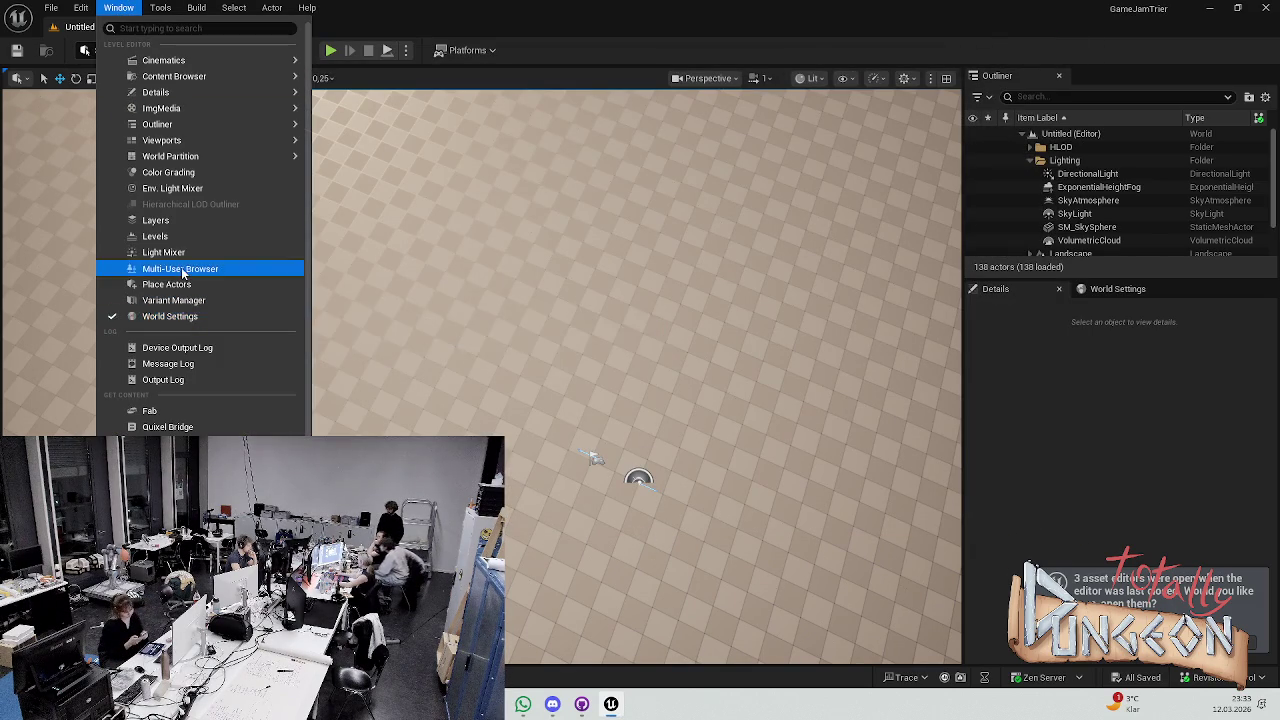
{"action": "left_click", "coordinate": [180, 268]}
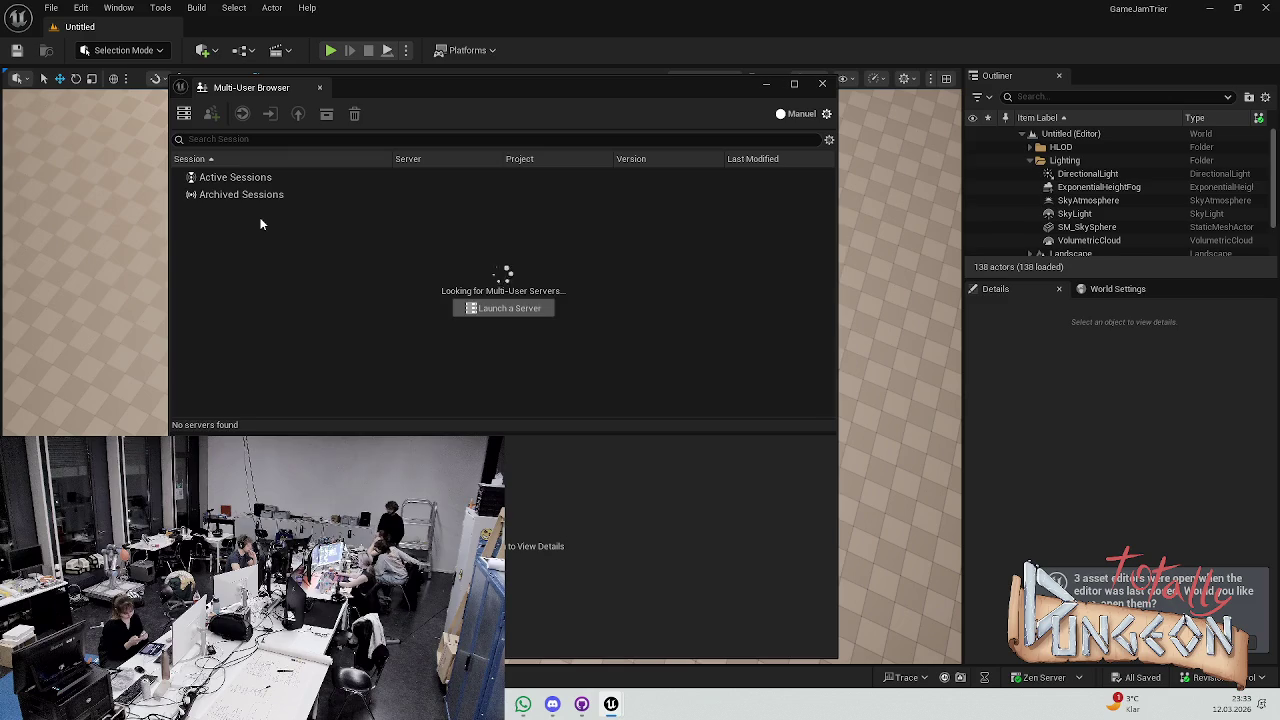
Join the active multi-user session and minimize the Multi-User Browser
{"action": "left_click", "coordinate": [238, 195]}
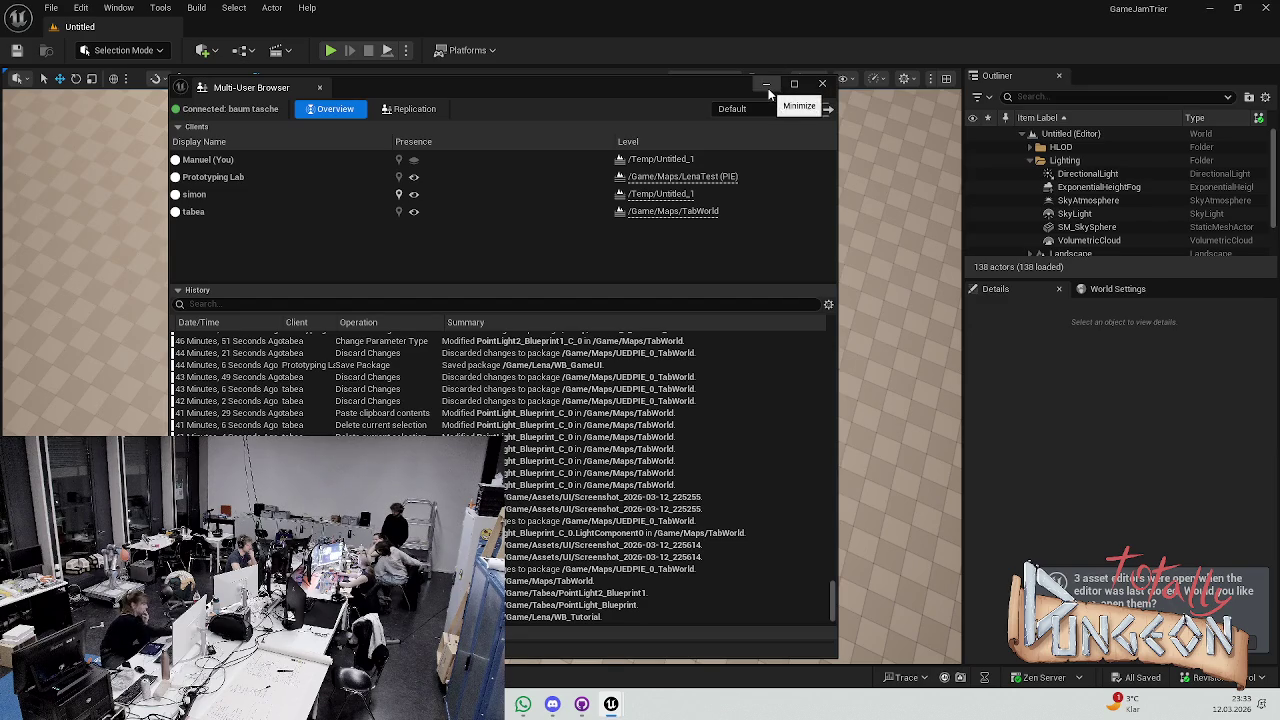
{"action": "left_click", "coordinate": [461, 73]}
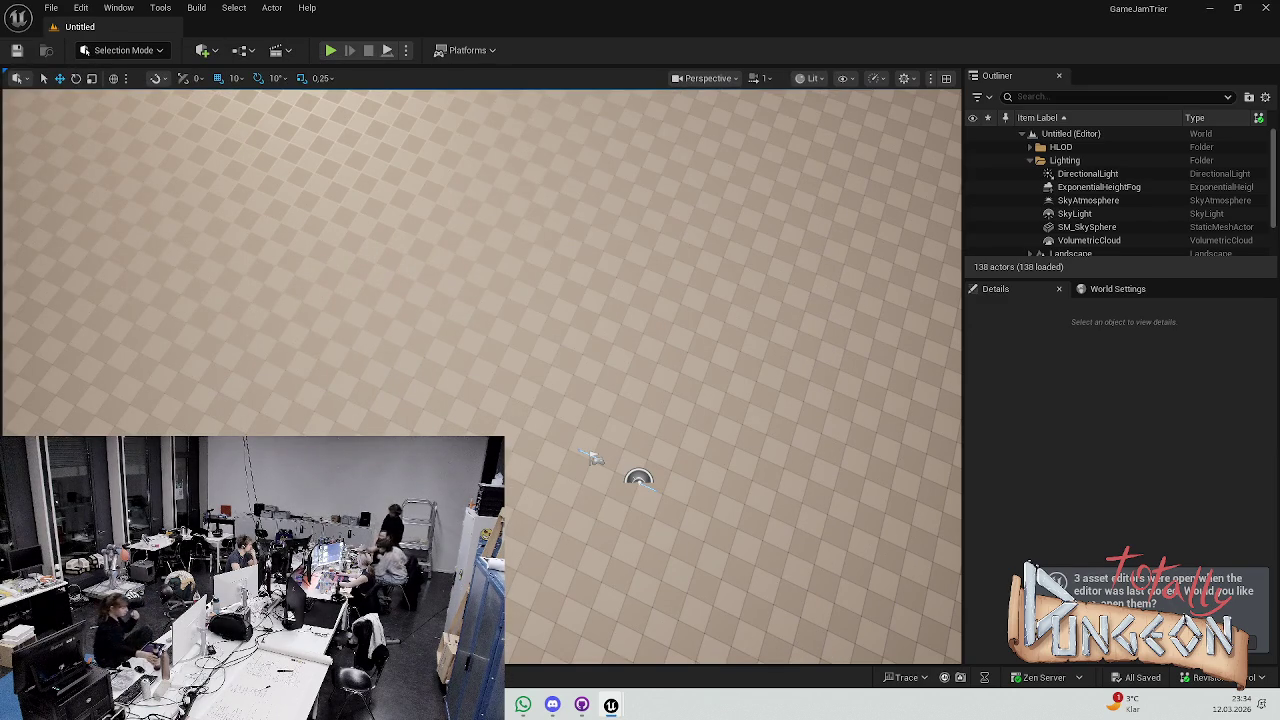
Open Content > Input > InputMappingContext, inspect the Next_Tile key mapping, then close the asset
{"action": "key", "text": "ctrl+space"}
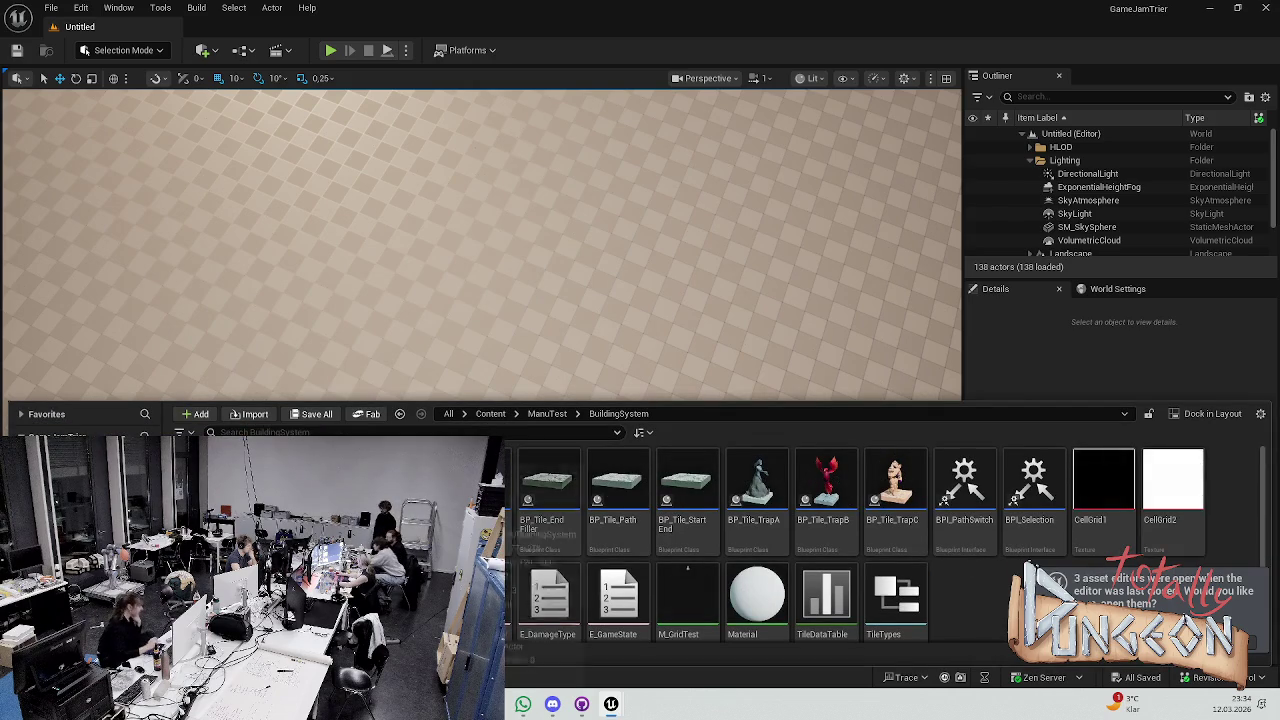
{"action": "left_click", "coordinate": [70, 470]}
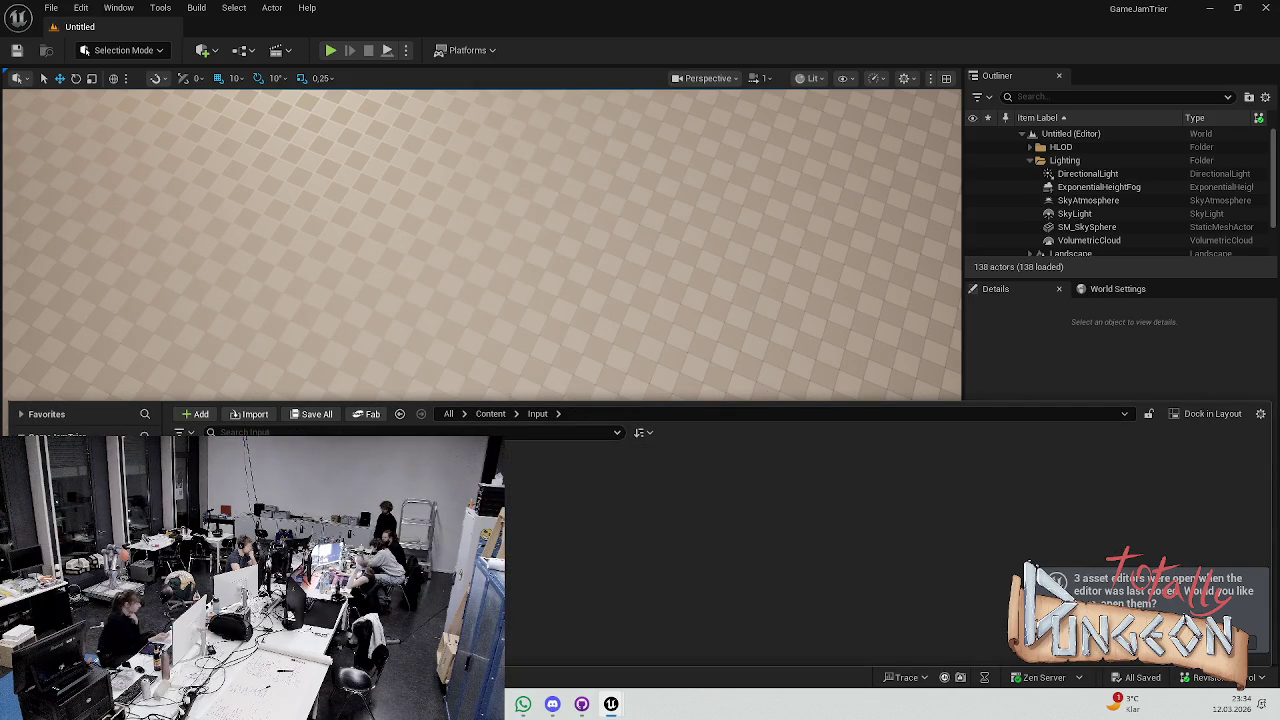
{"action": "double_click", "coordinate": [225, 490]}
{"action": "left_click", "coordinate": [21, 207]}
{"action": "left_click", "coordinate": [21, 207]}
{"action": "left_click", "coordinate": [29, 223]}
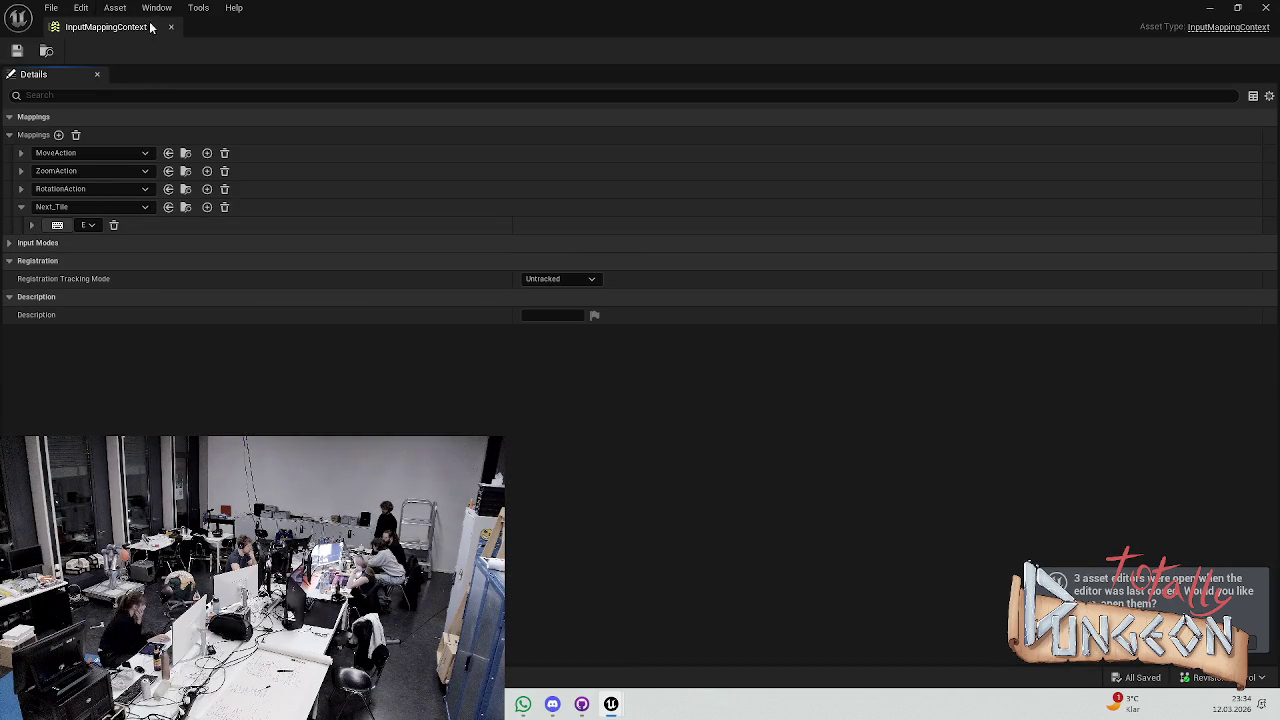
{"action": "left_click", "coordinate": [170, 27]}
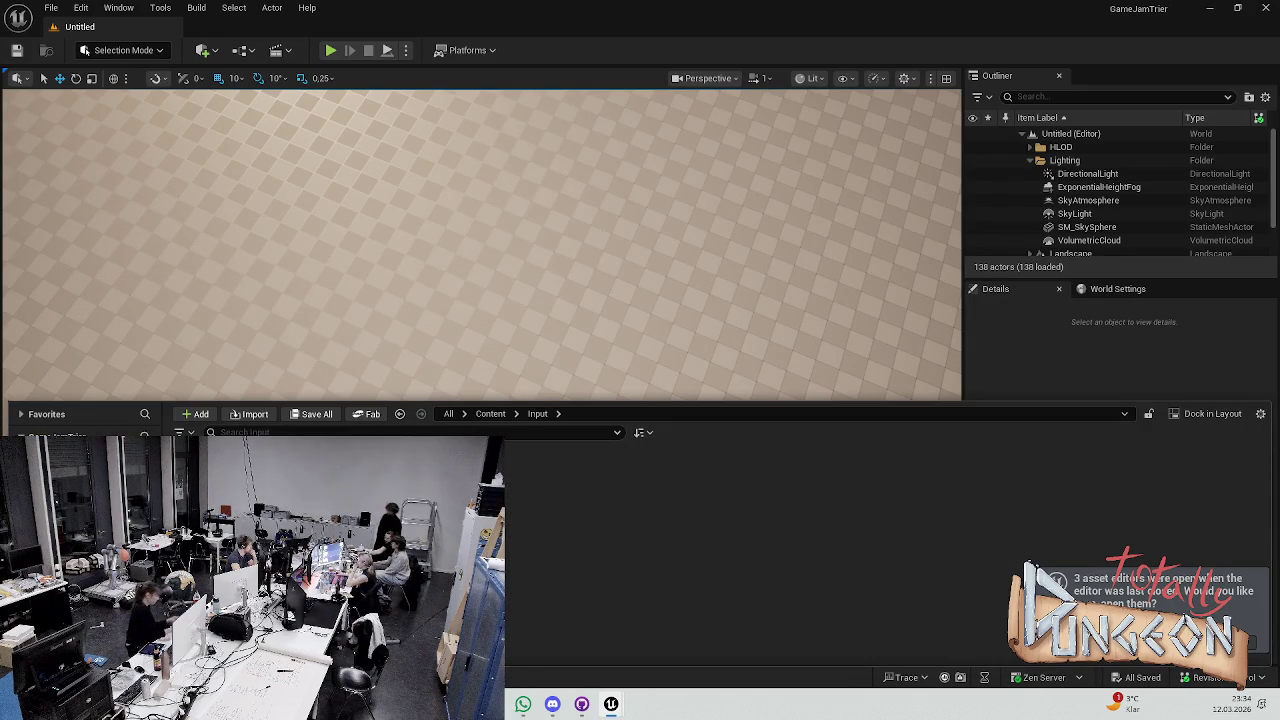
Play the dystopian conquering thursday night playlist in Spotify, pause and resume it, then minimize Spotify
{"action": "key", "text": "alt+Tab"}
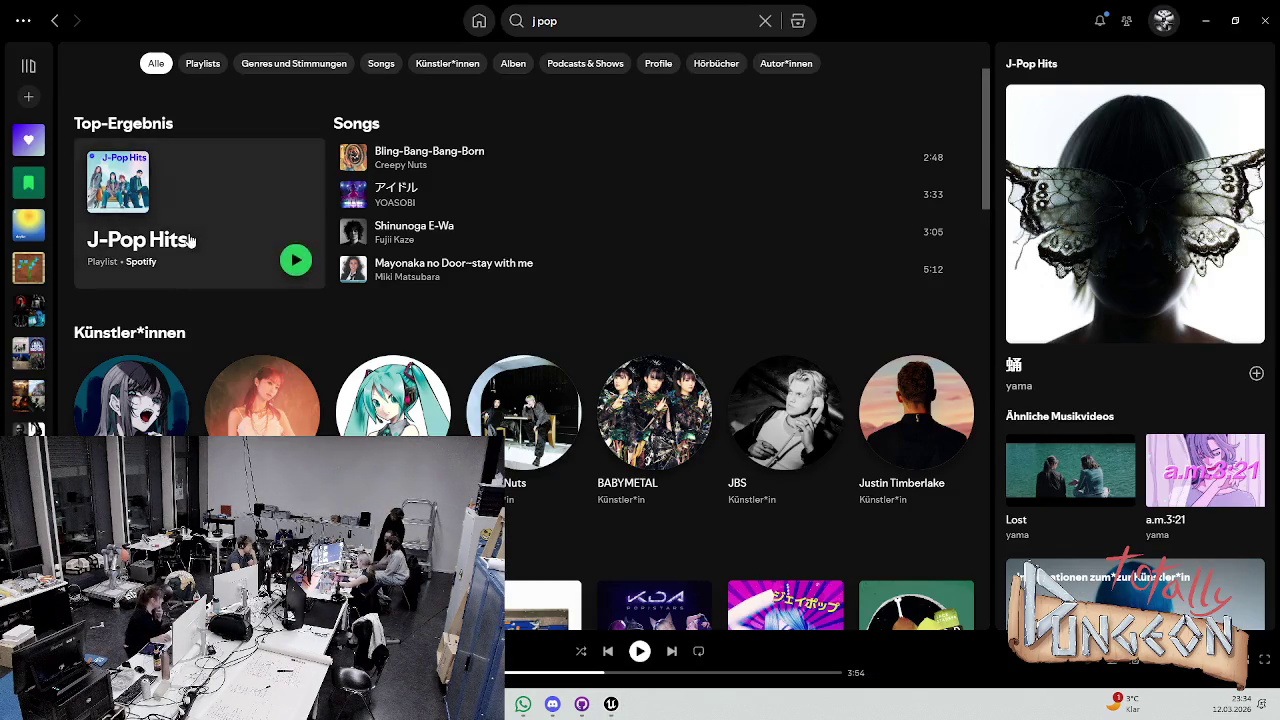
{"action": "left_click", "coordinate": [28, 222]}
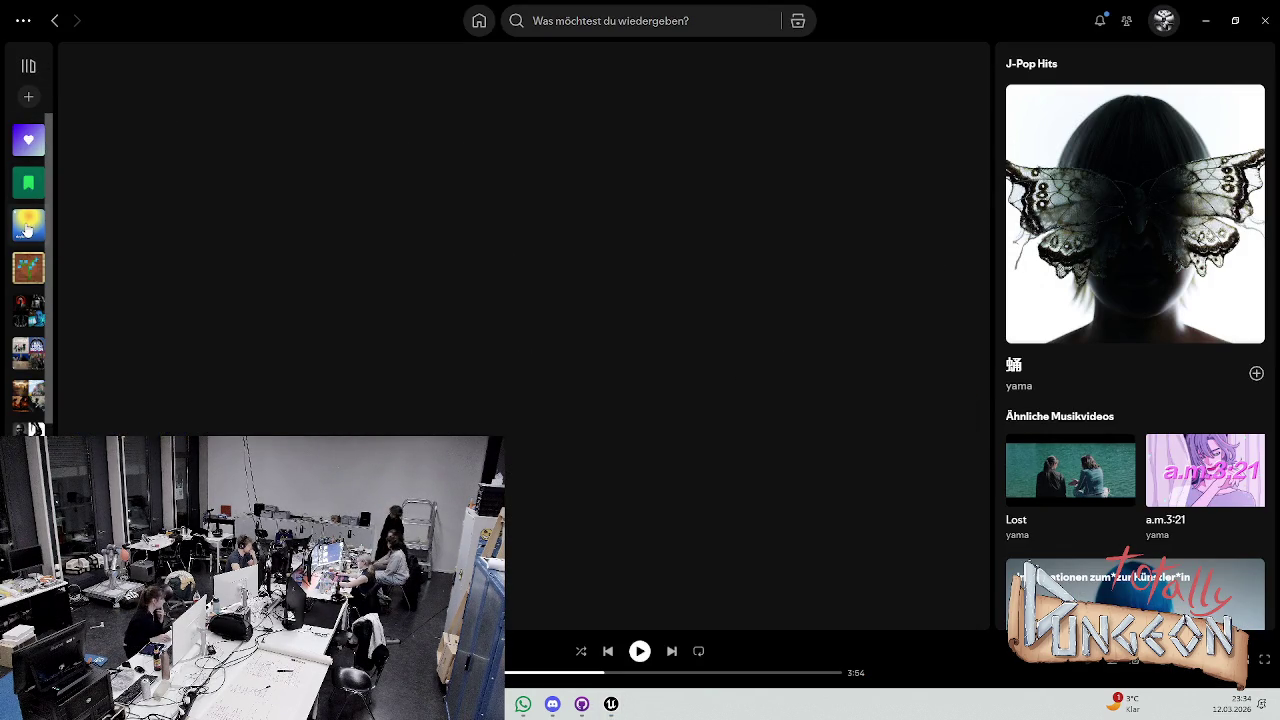
{"action": "left_click", "coordinate": [92, 352]}
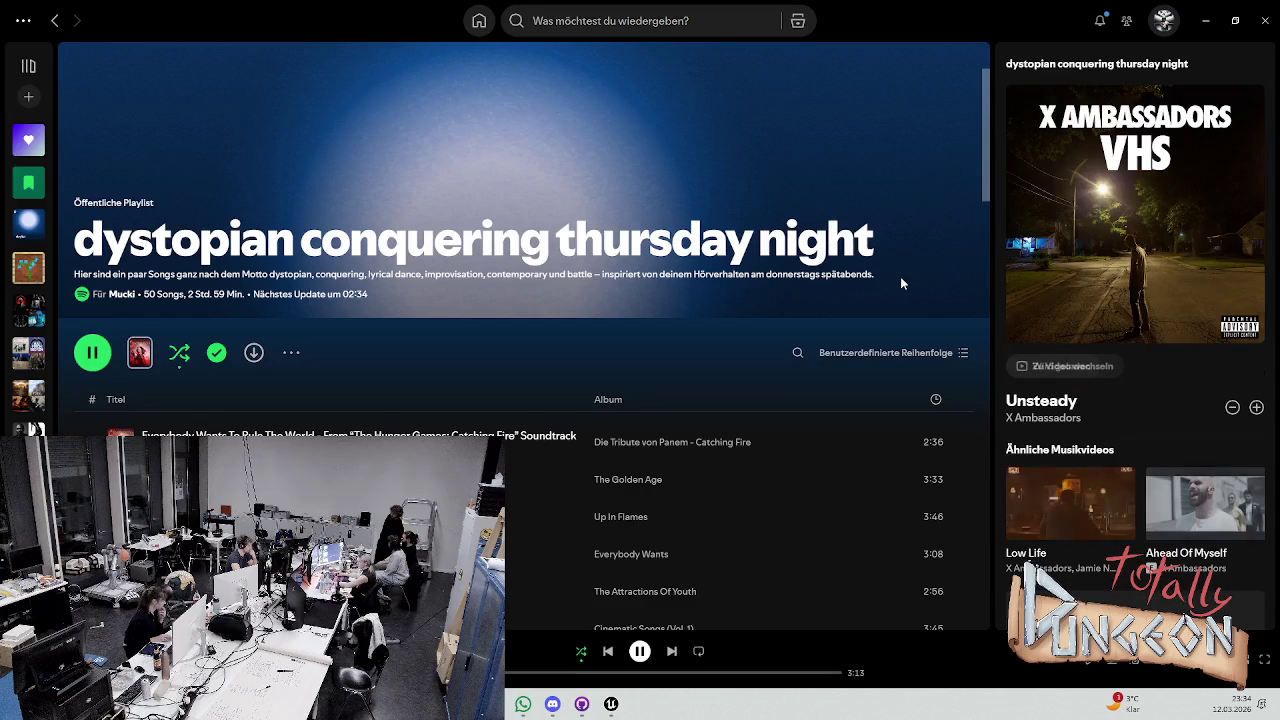
{"action": "left_click", "coordinate": [92, 352]}
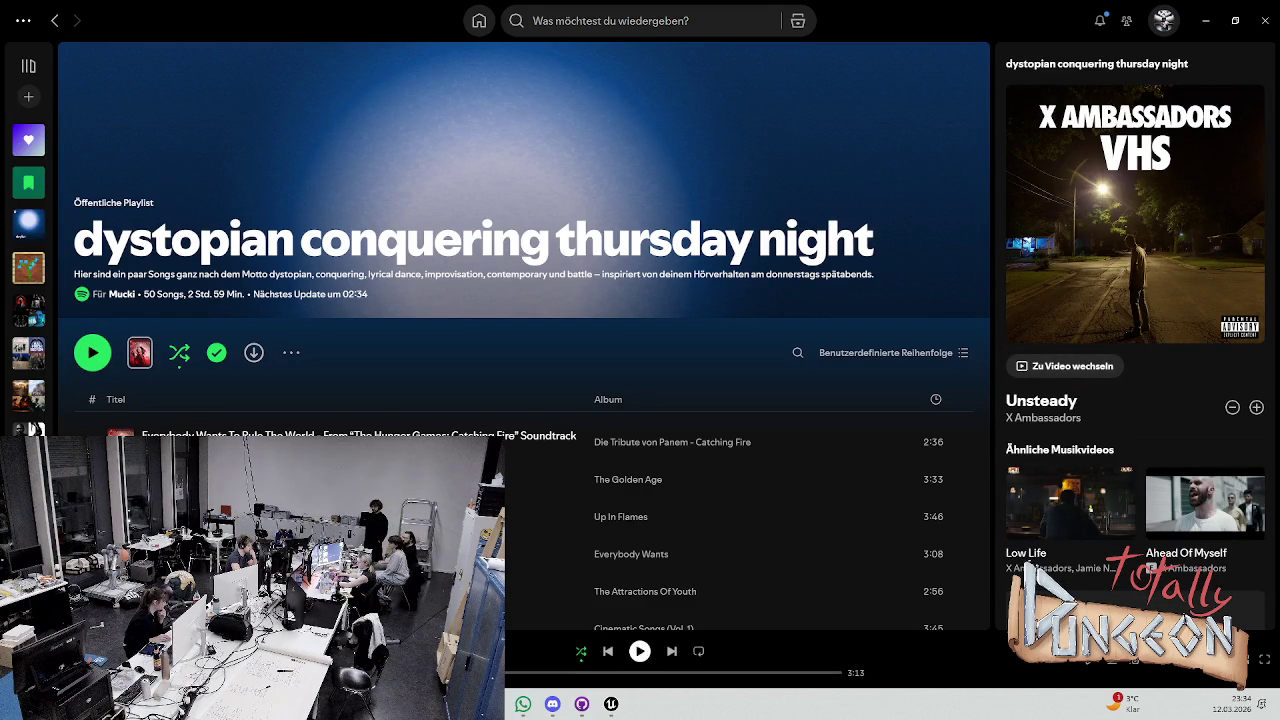
{"action": "left_click", "coordinate": [92, 352]}
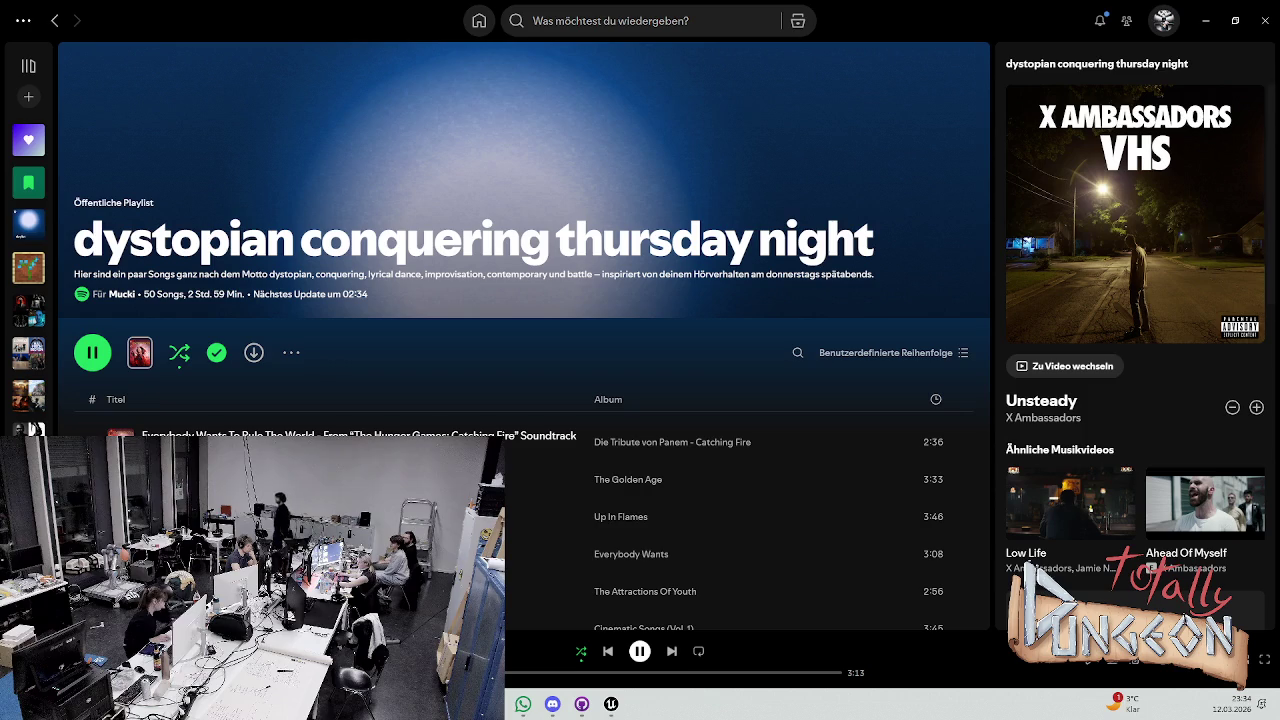
{"action": "left_click", "coordinate": [1205, 20]}
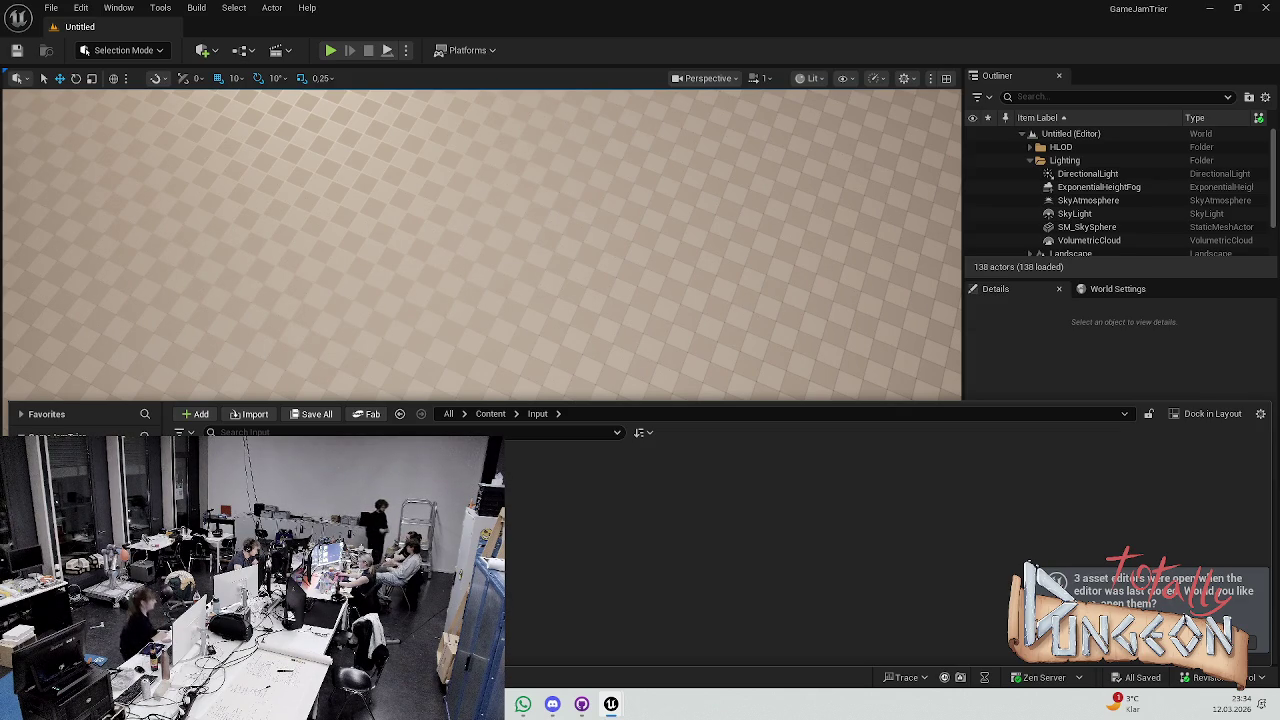
Toggle the Content Drawer a few times, then switch to Spotify
{"action": "key", "text": "ctrl+space"}
{"action": "key", "text": "ctrl+space"}
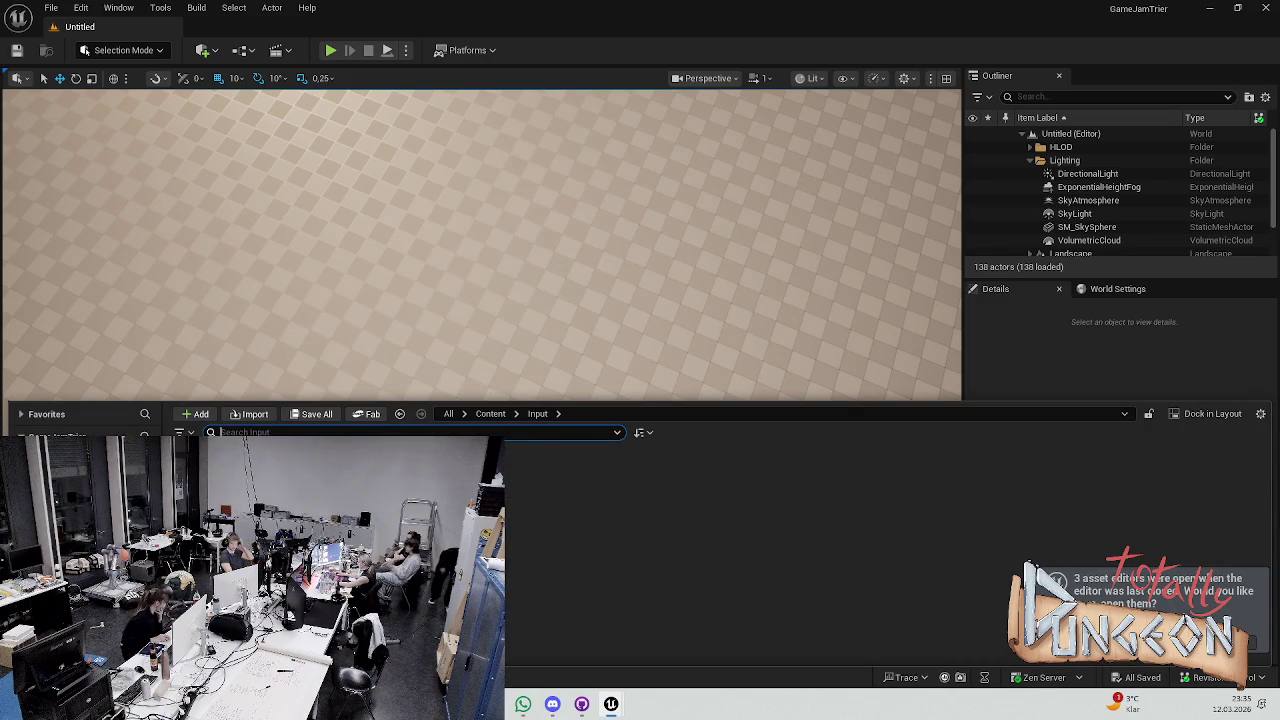
{"action": "key", "text": "ctrl+space"}
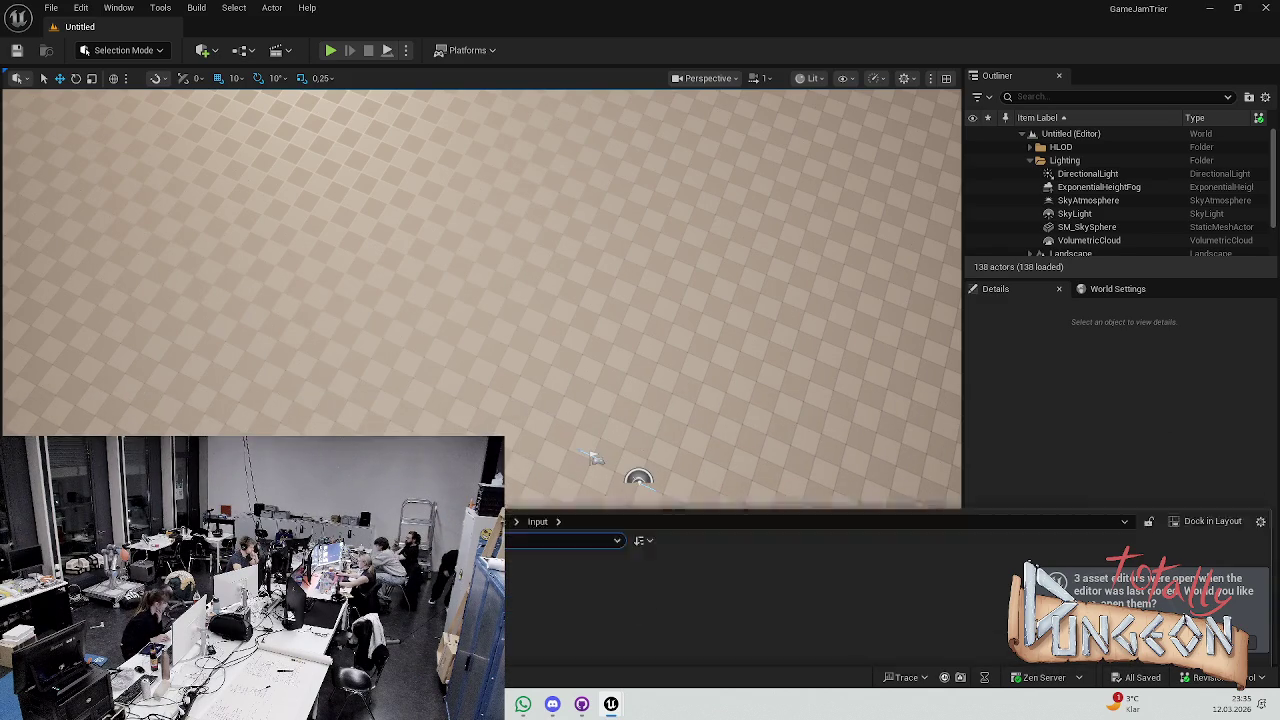
{"action": "key", "text": "ctrl+space"}
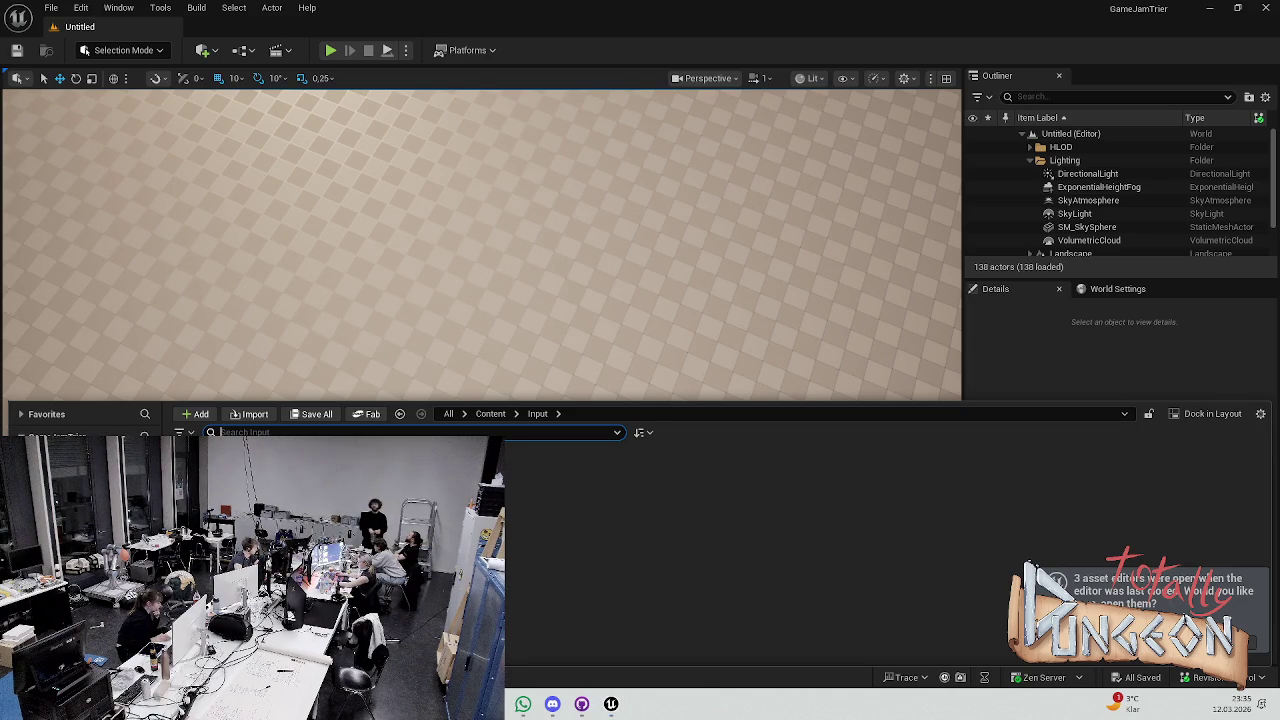
{"action": "key", "text": "alt+Tab"}
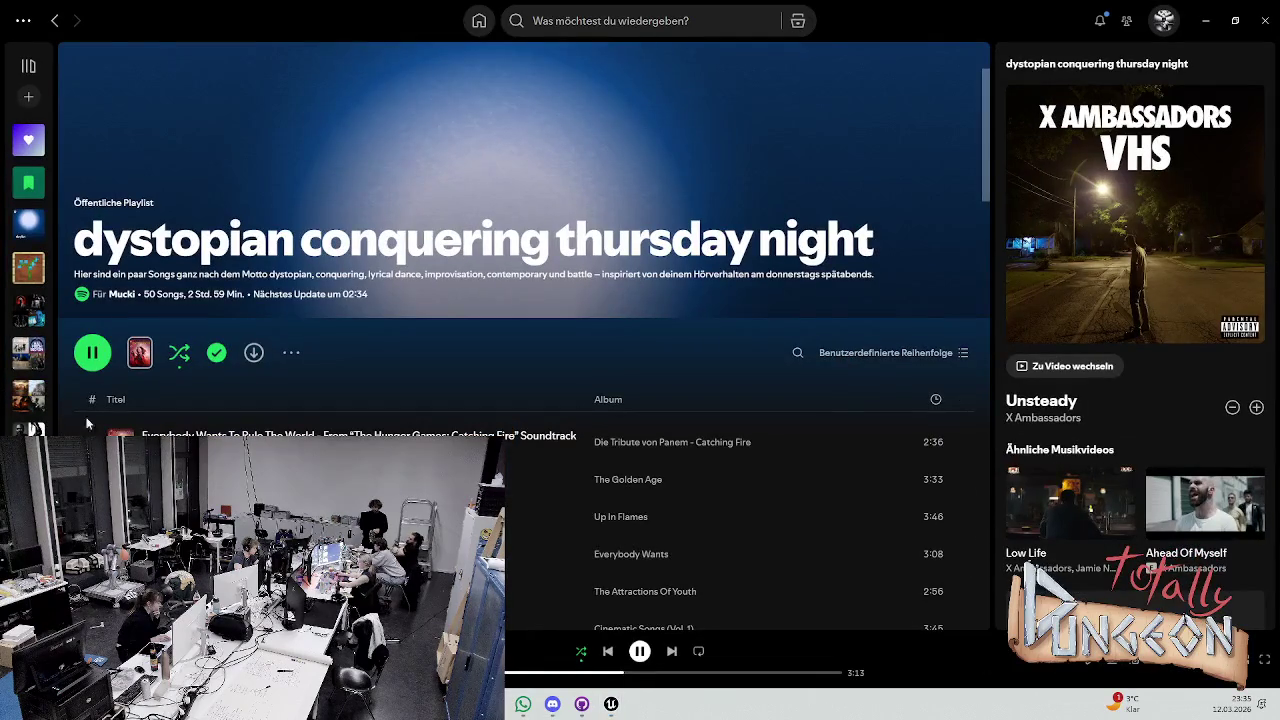
Play the tau mich auf music video from Spotify's recent searches, then minimize Spotify
{"action": "left_click", "coordinate": [29, 80]}
{"action": "left_click", "coordinate": [700, 21]}
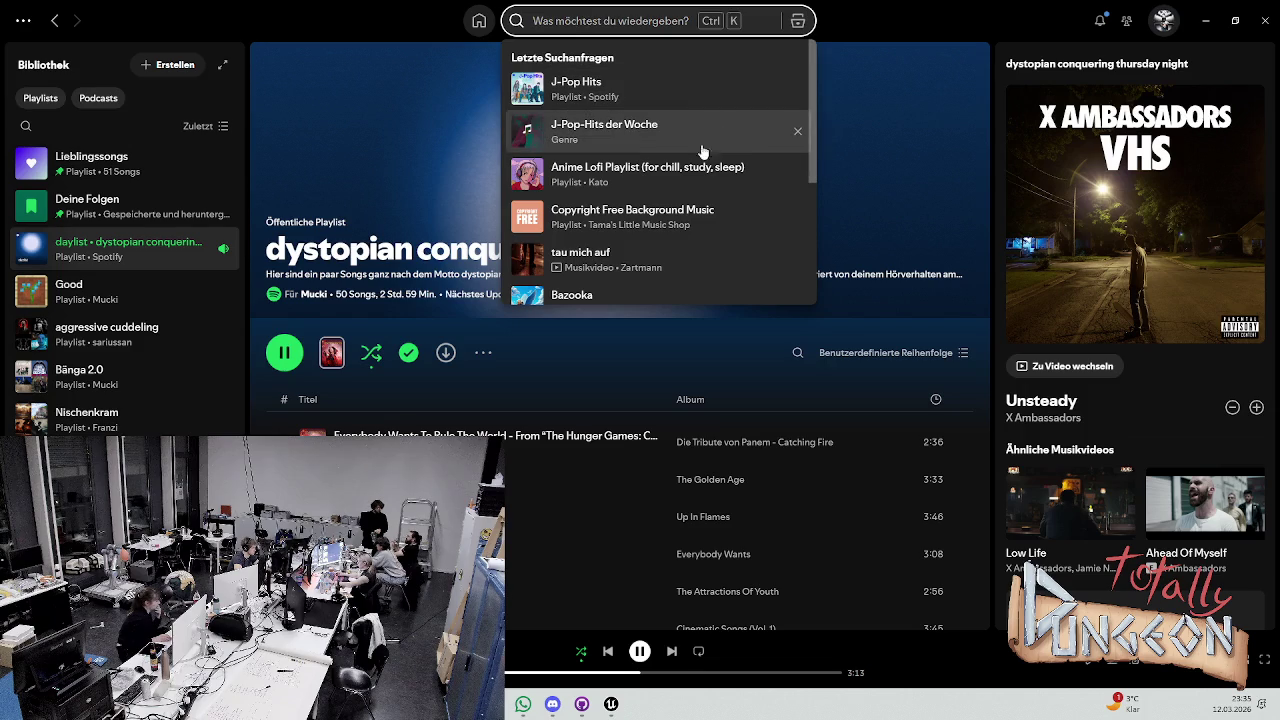
{"action": "scroll", "coordinate": [530, 200], "scroll_direction": "down", "scroll_amount": 2}
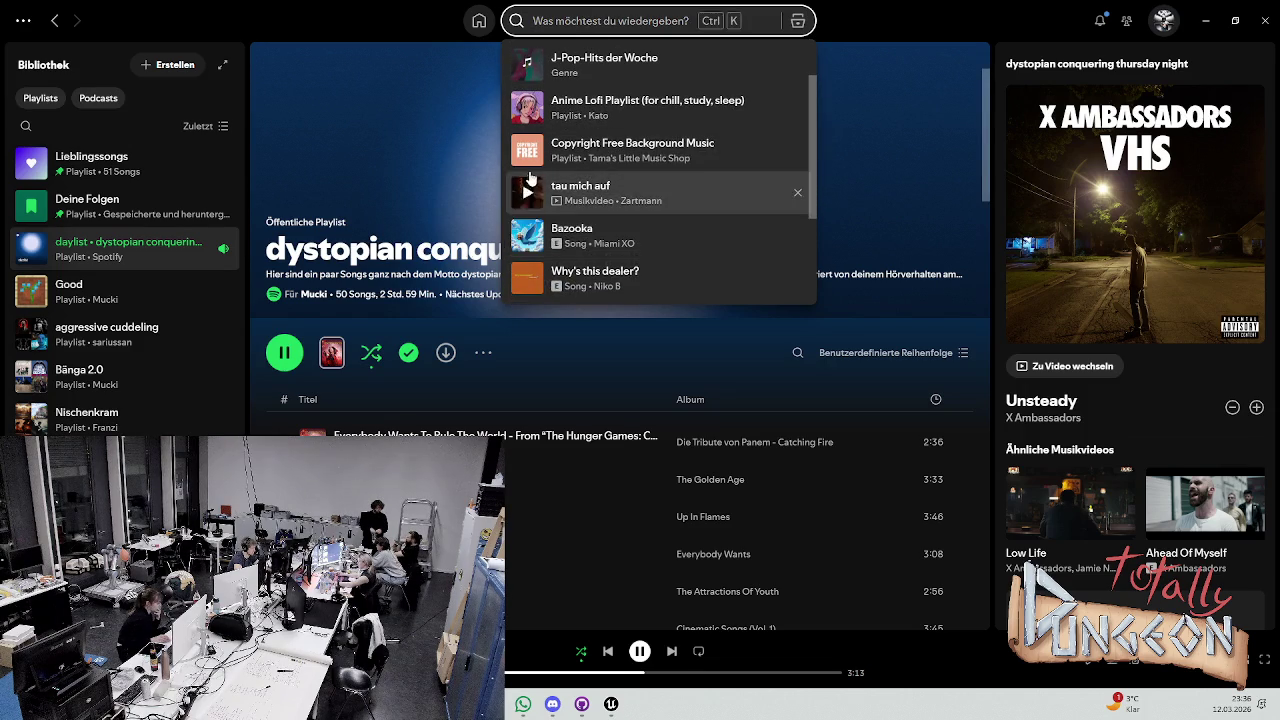
{"action": "left_click", "coordinate": [528, 180]}
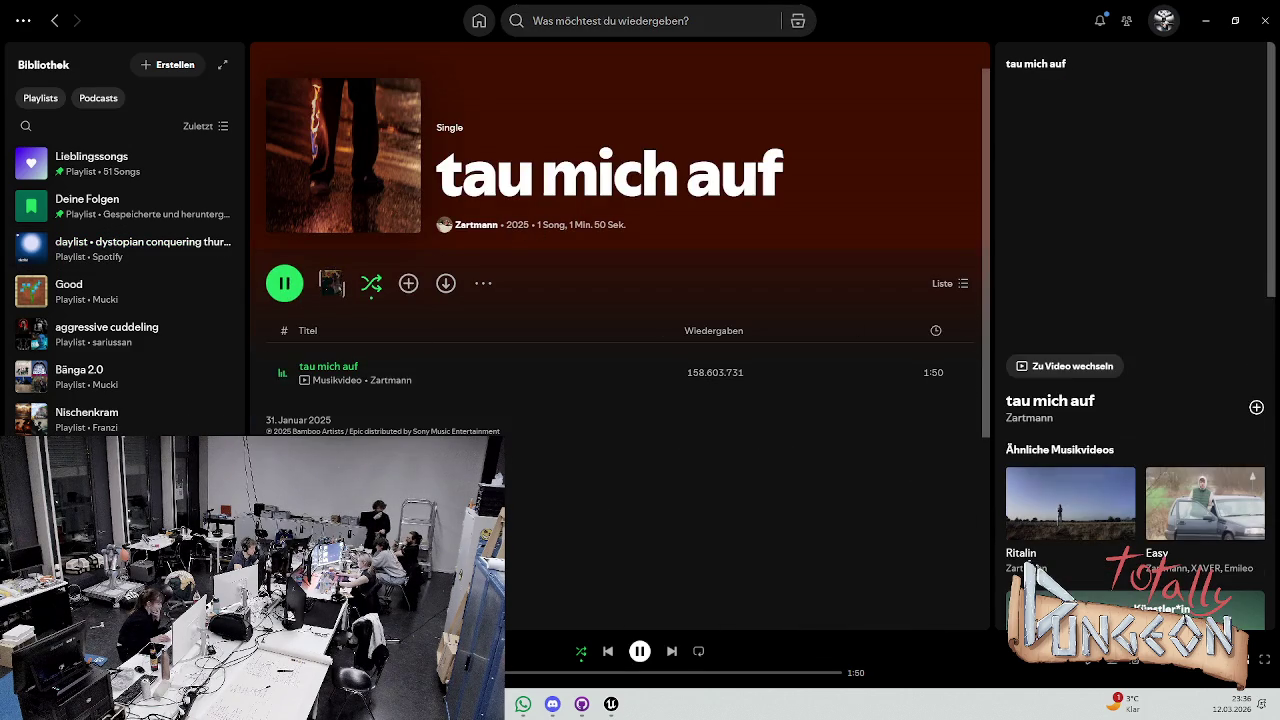
{"action": "left_click", "coordinate": [1203, 24]}
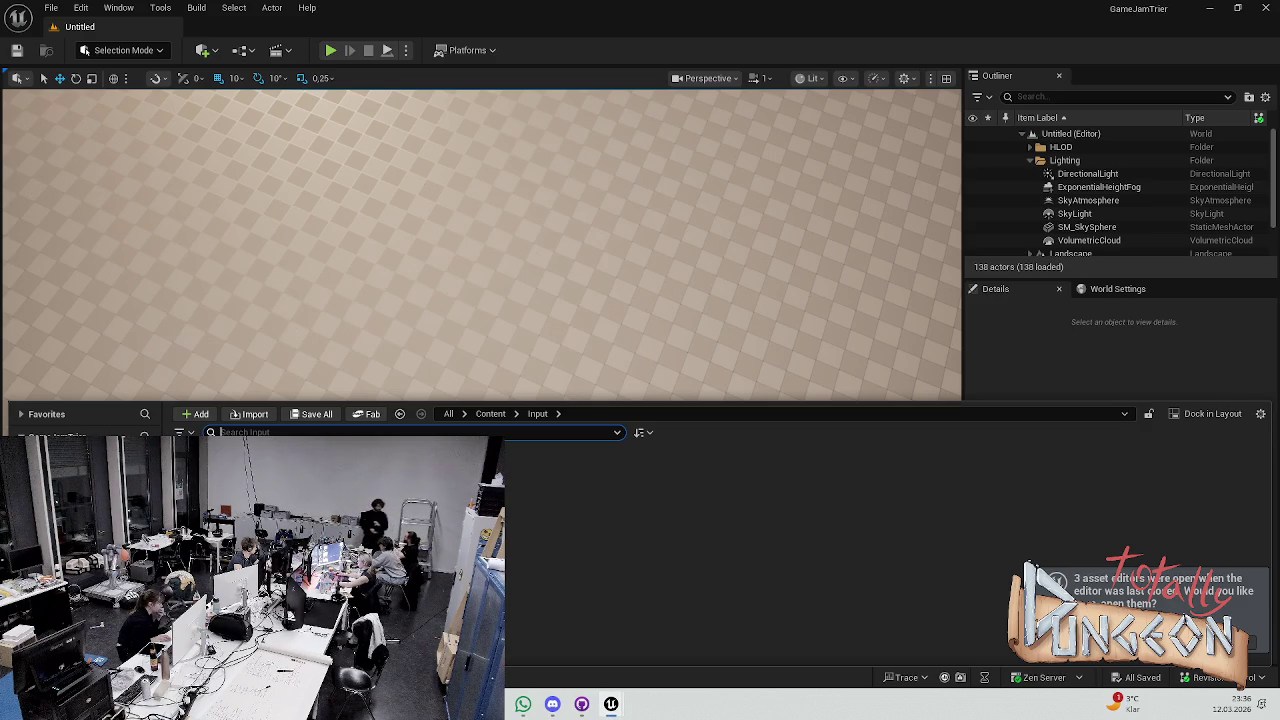
Bring Spotify back, play Von allein from recent searches, and minimize it again
{"action": "key", "text": "alt+Tab"}
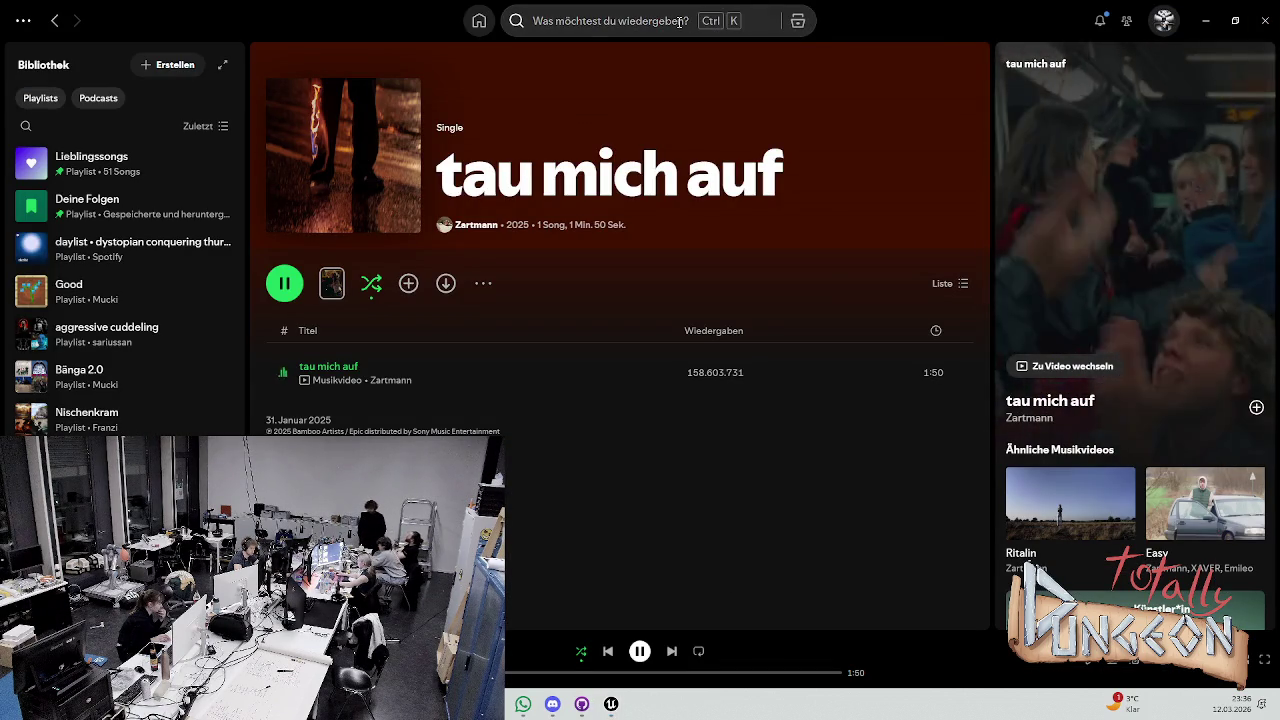
{"action": "left_click", "coordinate": [610, 20]}
{"action": "scroll", "coordinate": [600, 200], "scroll_direction": "down", "scroll_amount": 3}
{"action": "left_click", "coordinate": [591, 289]}
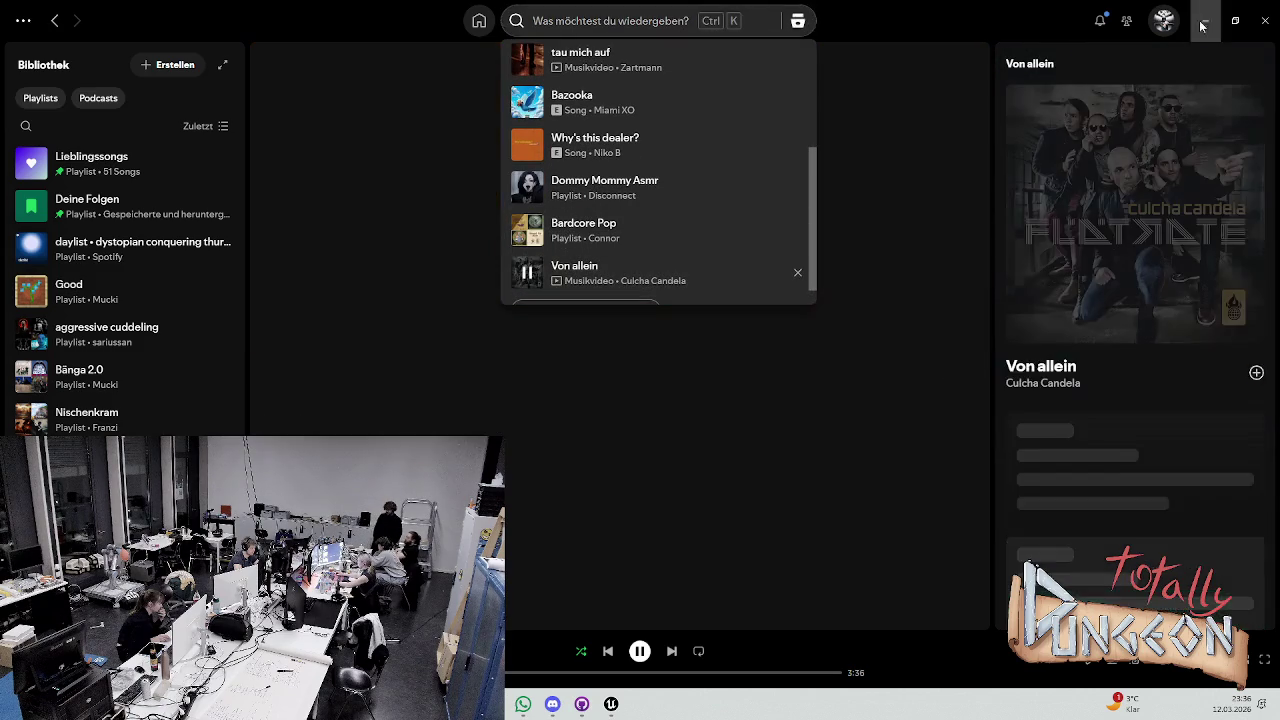
{"action": "left_click", "coordinate": [1212, 21]}
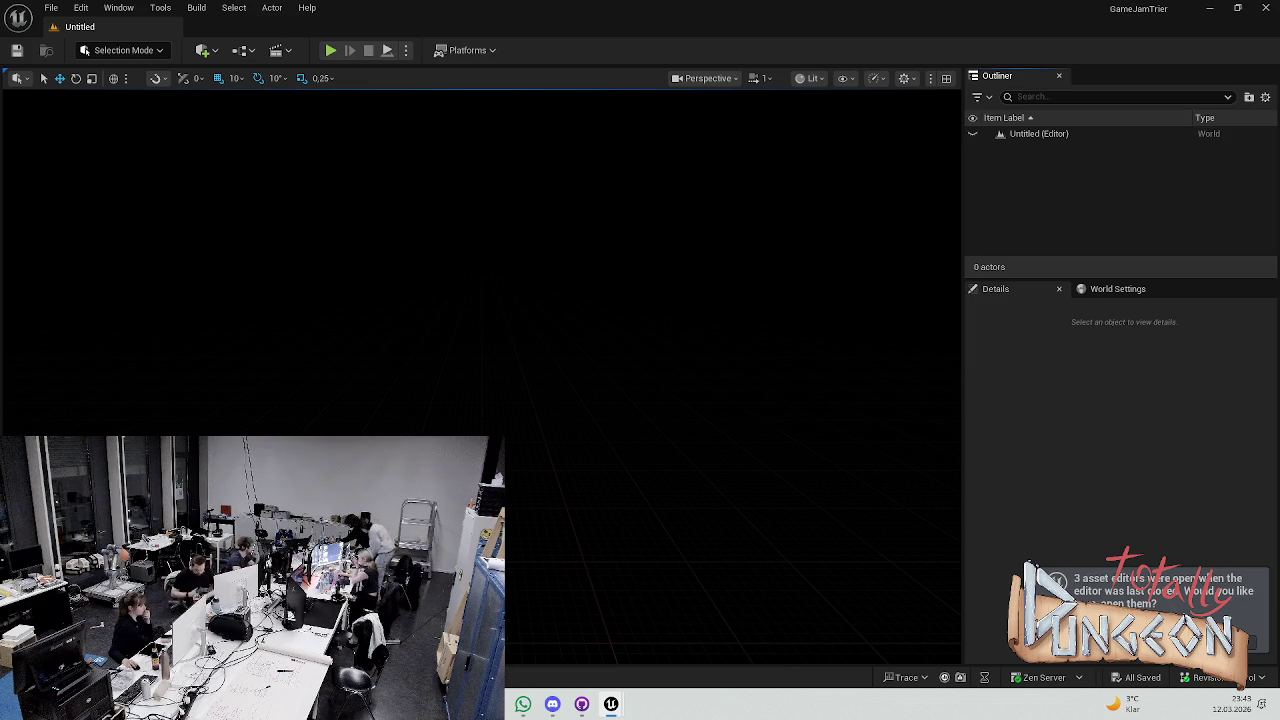
Bring GitHub Desktop in front of the Unreal Editor to see the 4 changed project files
{"action": "left_click", "coordinate": [581, 704]}
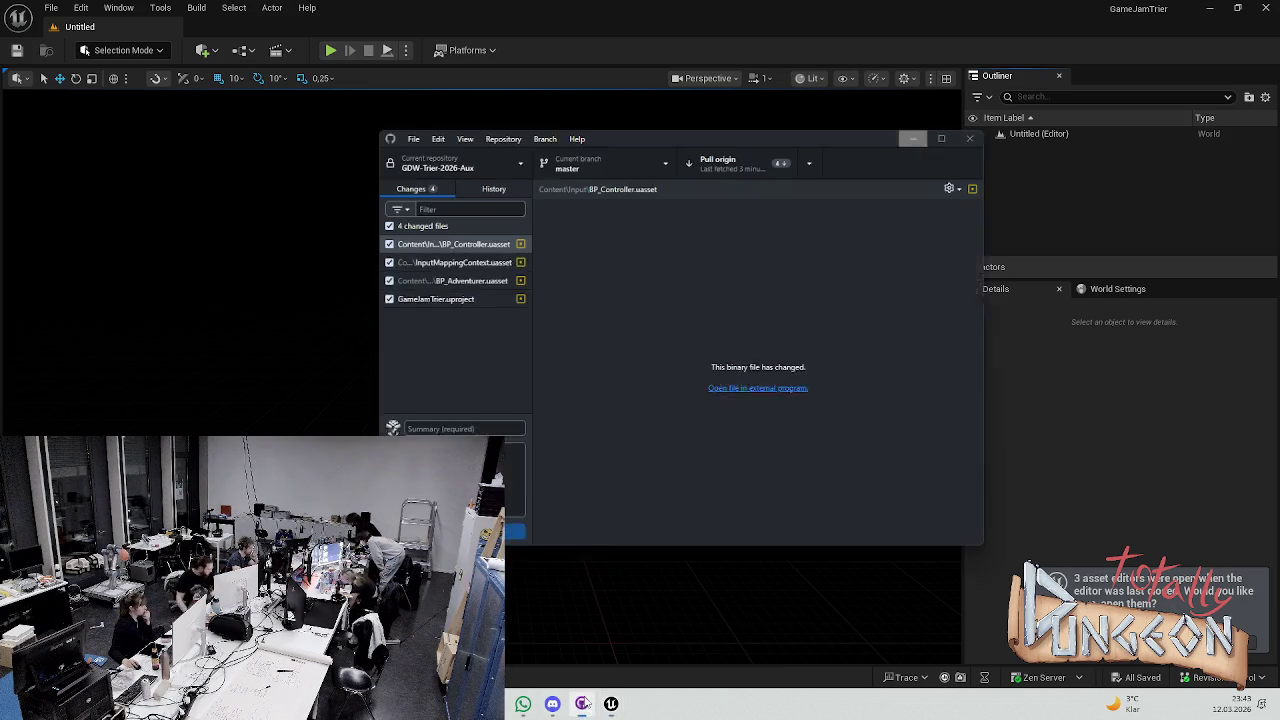
Discard all four changed files in the repository
{"action": "right_click", "coordinate": [425, 218]}
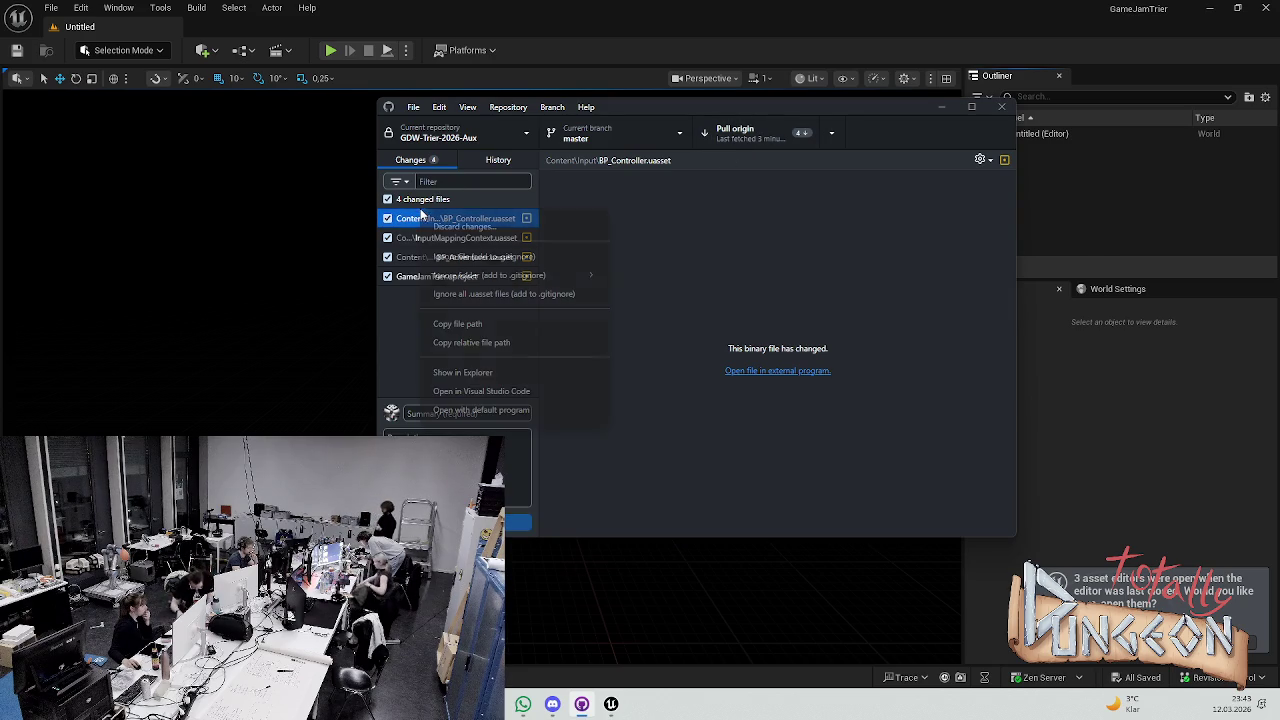
{"action": "right_click", "coordinate": [430, 203]}
{"action": "left_click", "coordinate": [449, 217]}
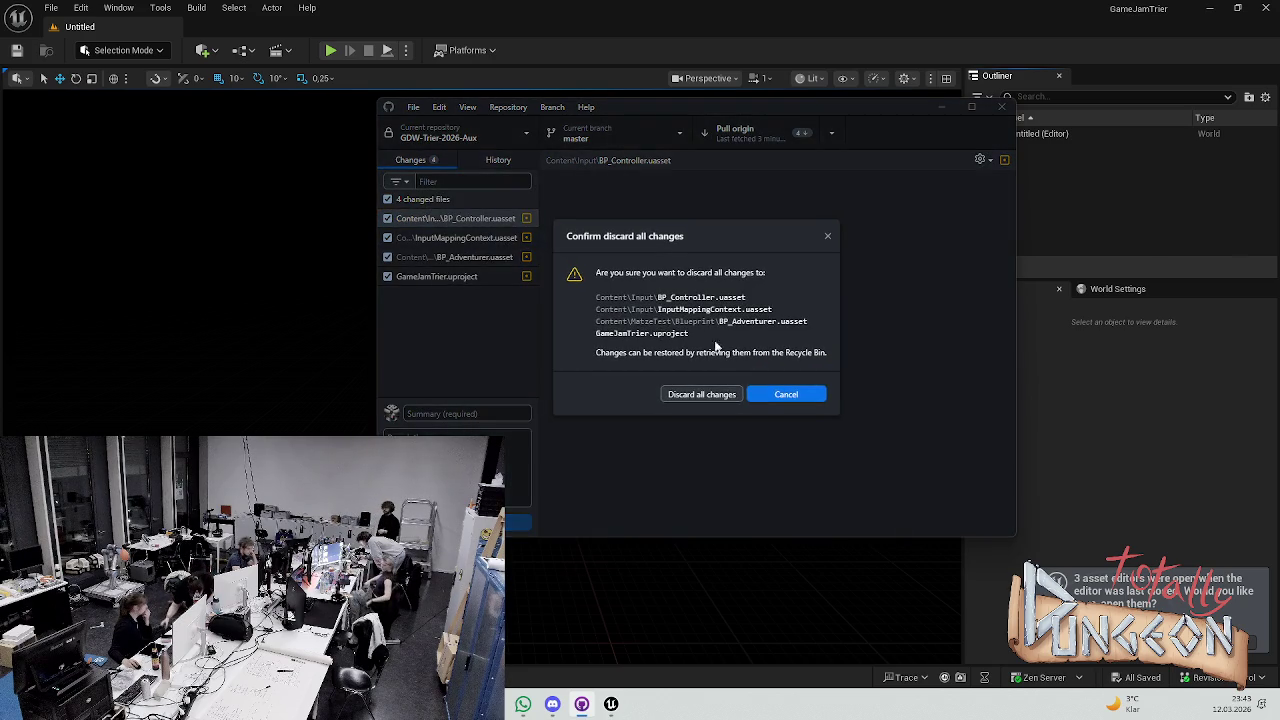
{"action": "left_click", "coordinate": [697, 394]}
Pull origin, keeping the master branch checked out
{"action": "left_click", "coordinate": [748, 133]}
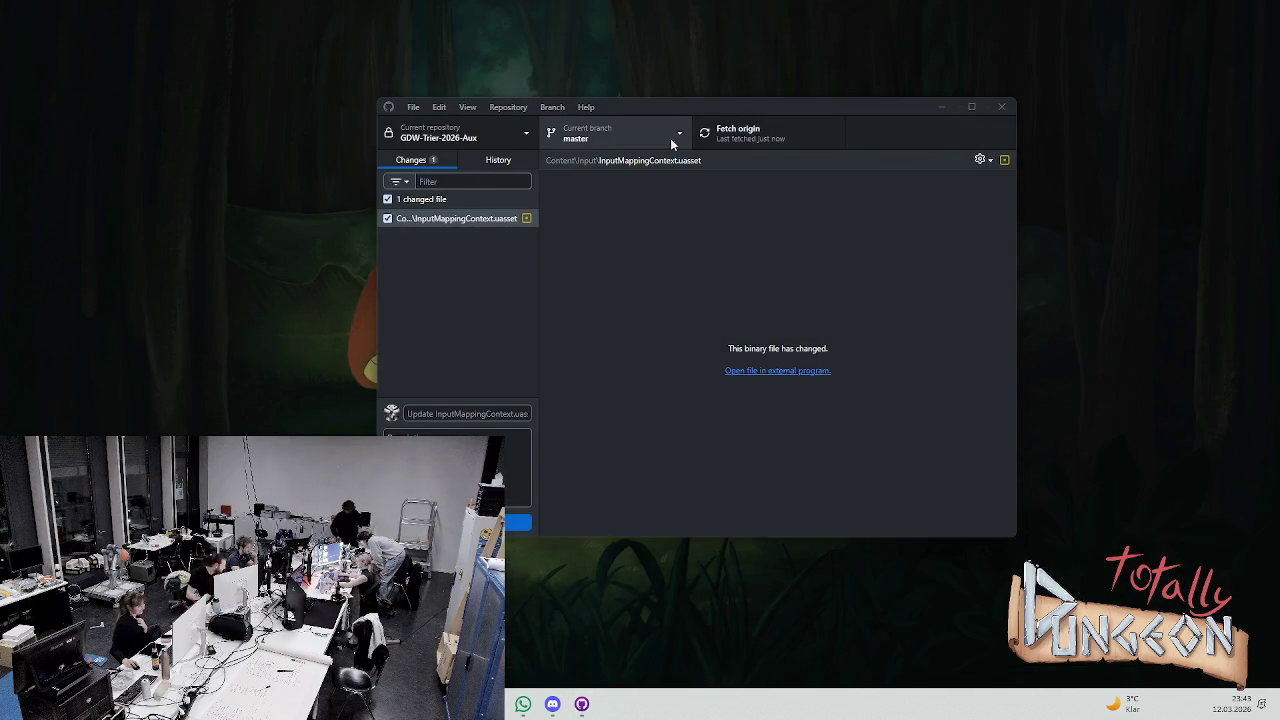
{"action": "left_click", "coordinate": [670, 137]}
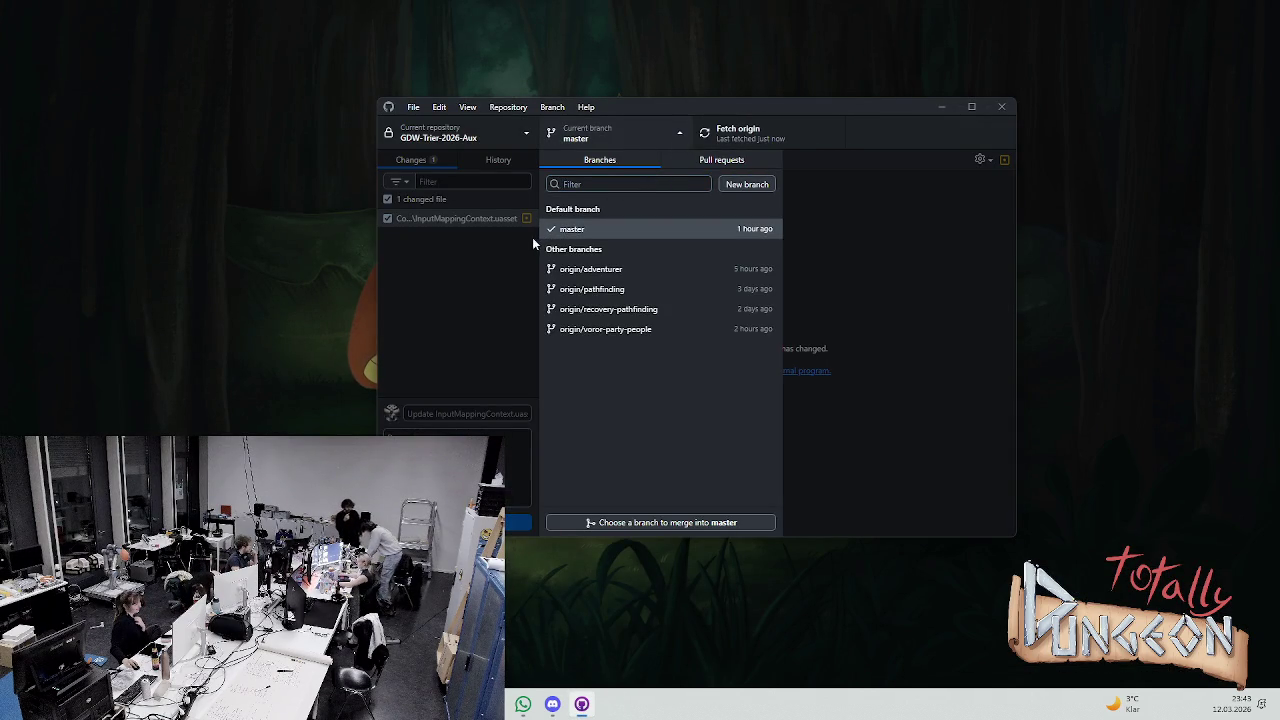
{"action": "left_click", "coordinate": [644, 240]}
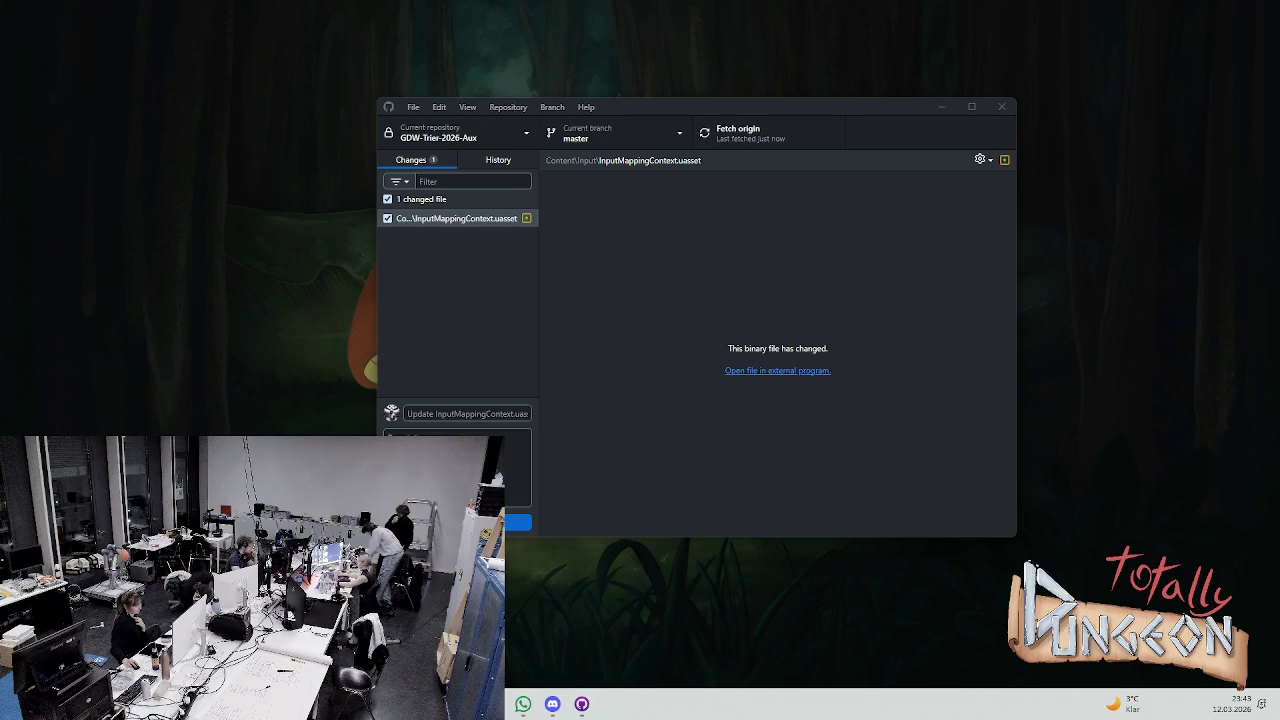
Discard the remaining InputMappingContext.uasset change
{"action": "right_click", "coordinate": [448, 204]}
{"action": "left_click", "coordinate": [475, 220]}
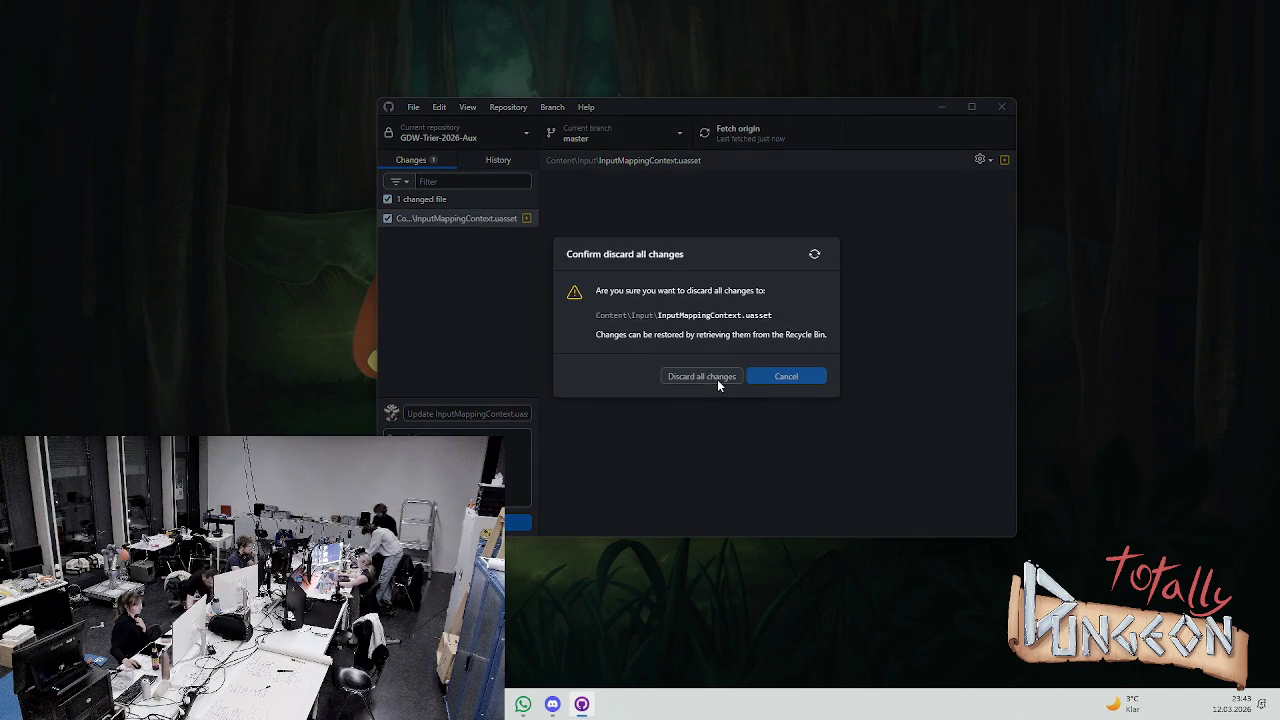
{"action": "left_click", "coordinate": [717, 379]}
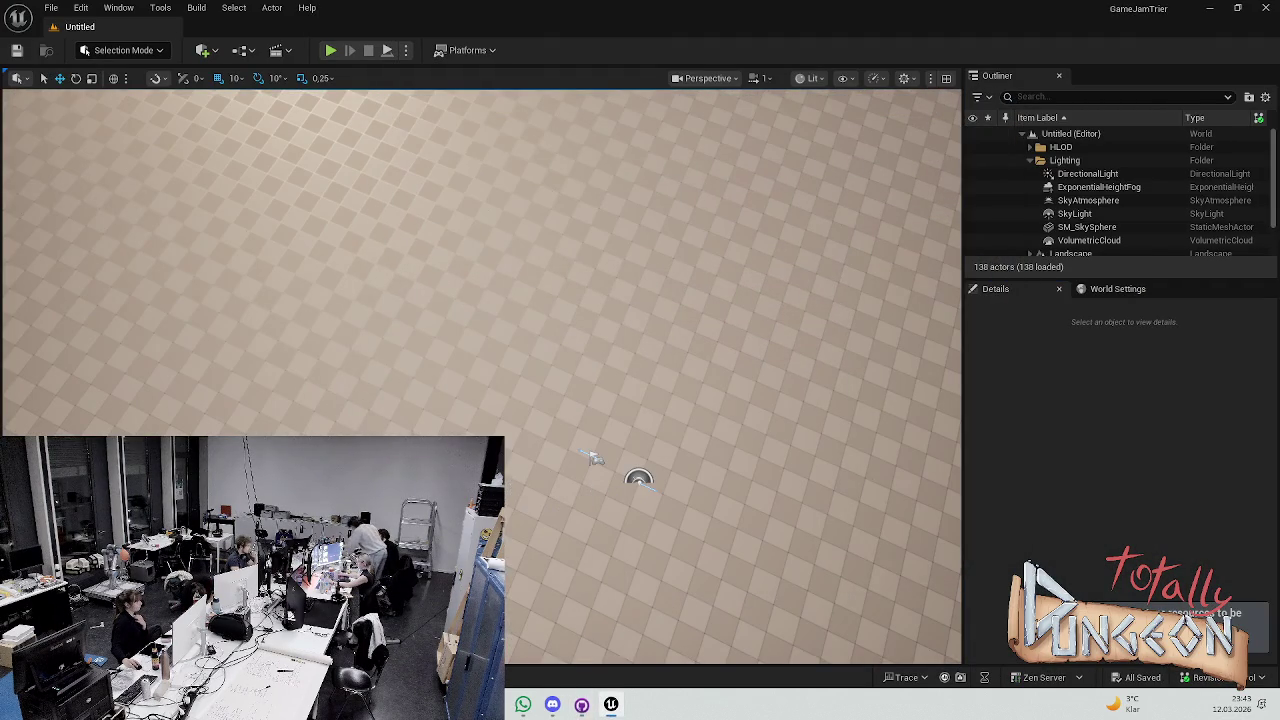
Open the Content Drawer with Ctrl+Space, showing the Content > Simon > HUD folder
{"action": "key", "text": "ctrl+space"}
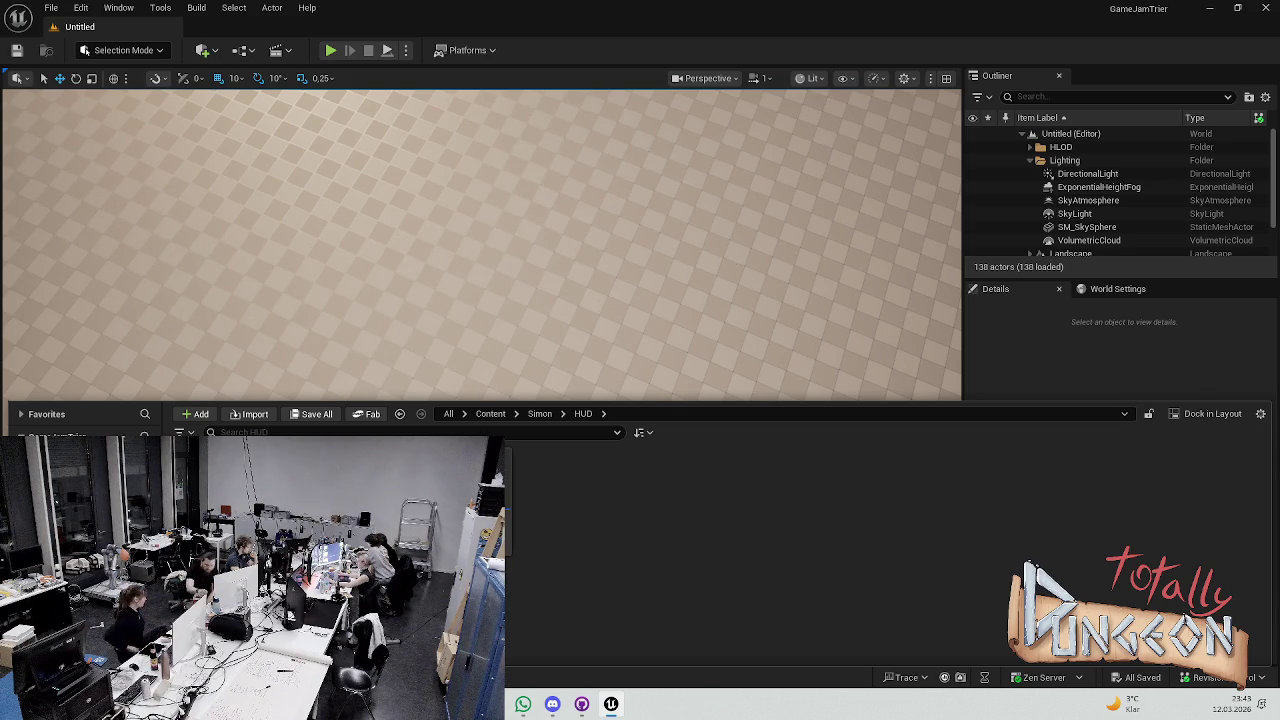
Browse the Content Drawer from the Input folder back to the Simon folder and scroll to BP_GameMode
{"action": "left_click", "coordinate": [60, 500]}
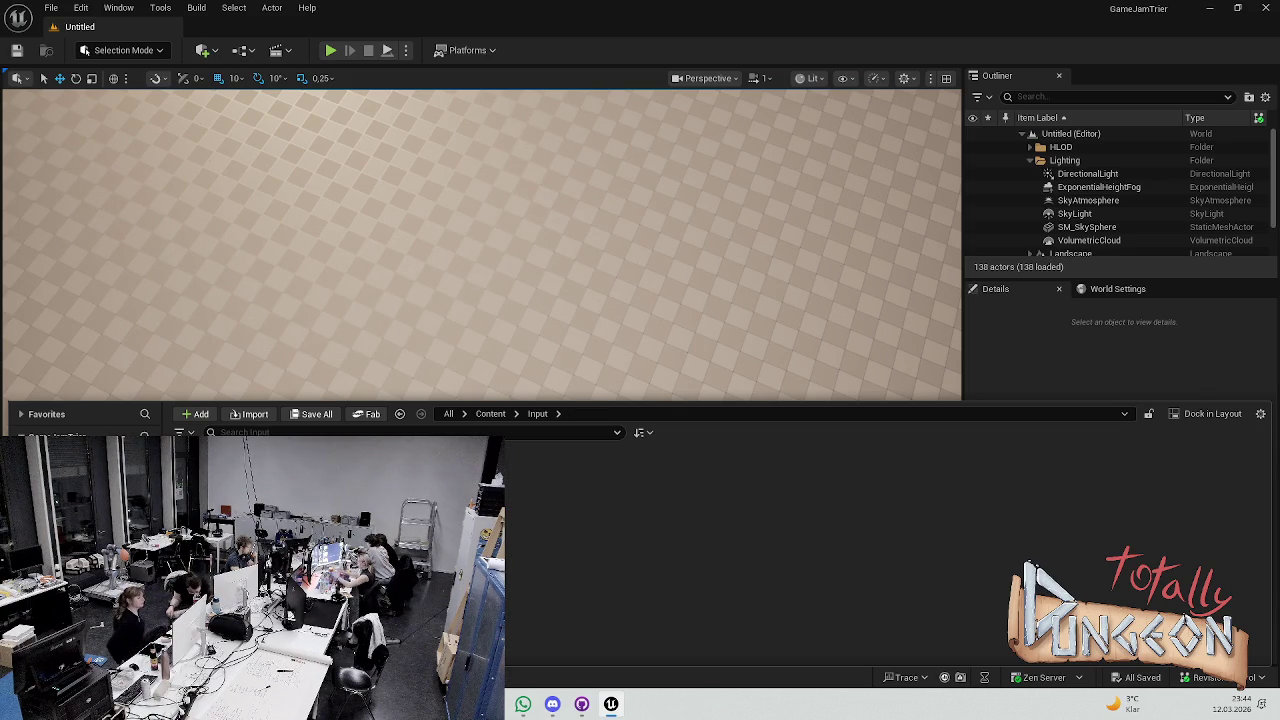
{"action": "key", "text": "alt+Left"}
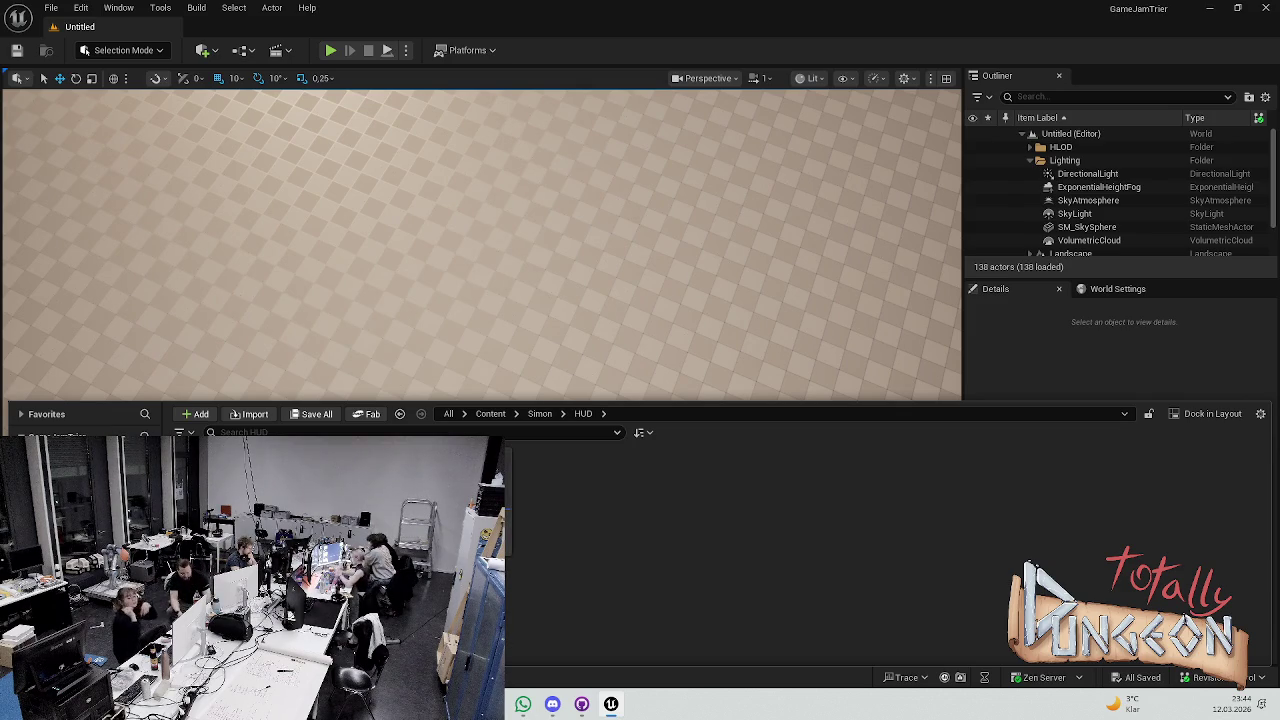
{"action": "key", "text": "alt+Left"}
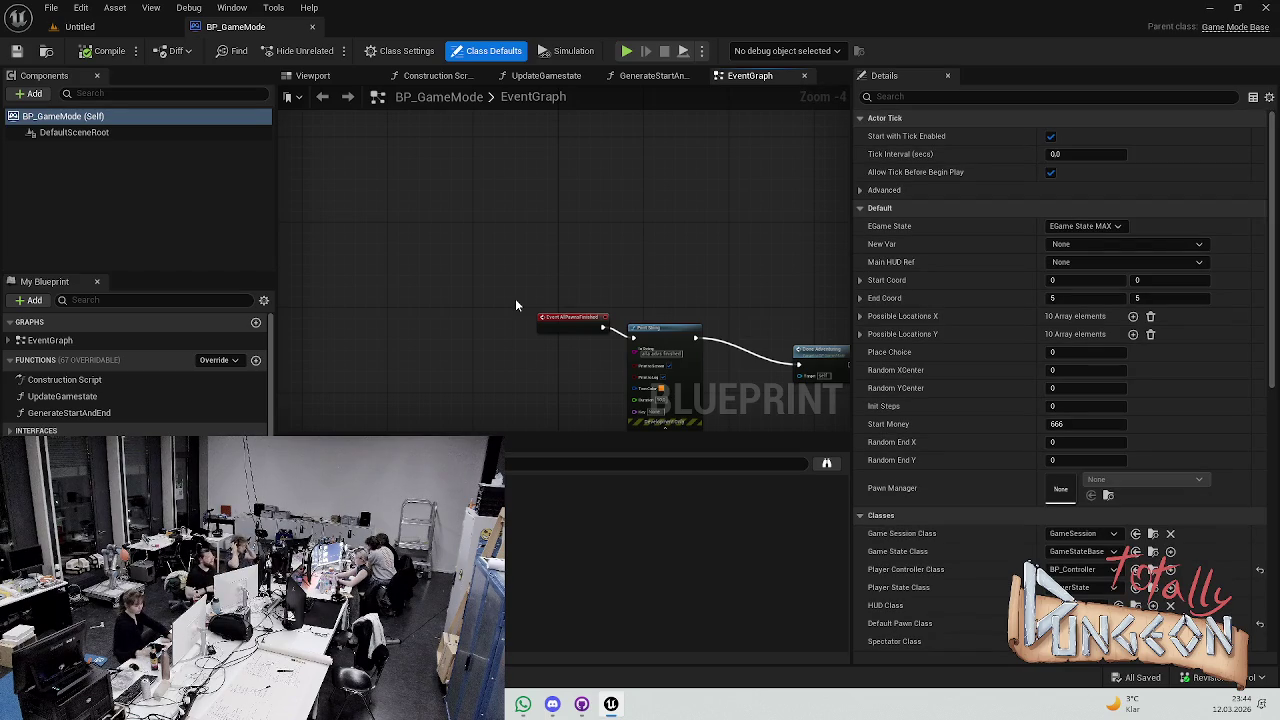
{"action": "scroll", "coordinate": [470, 200], "scroll_direction": "down", "scroll_amount": 3}
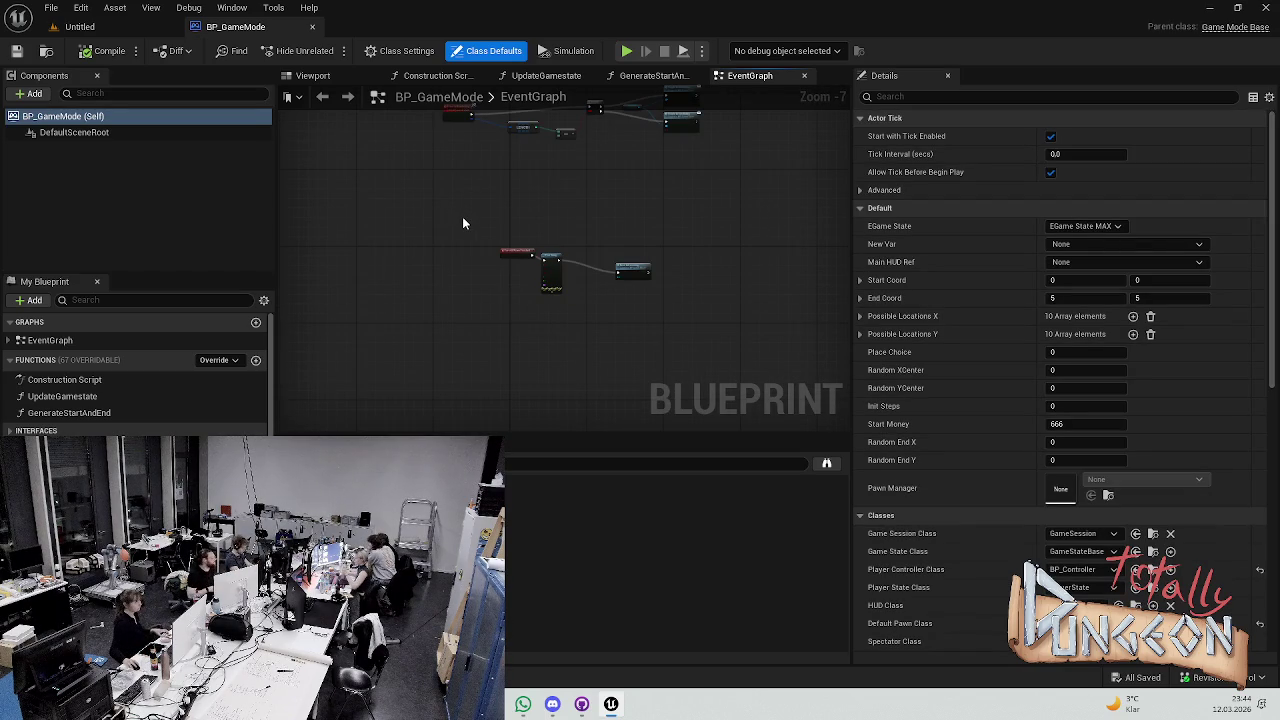
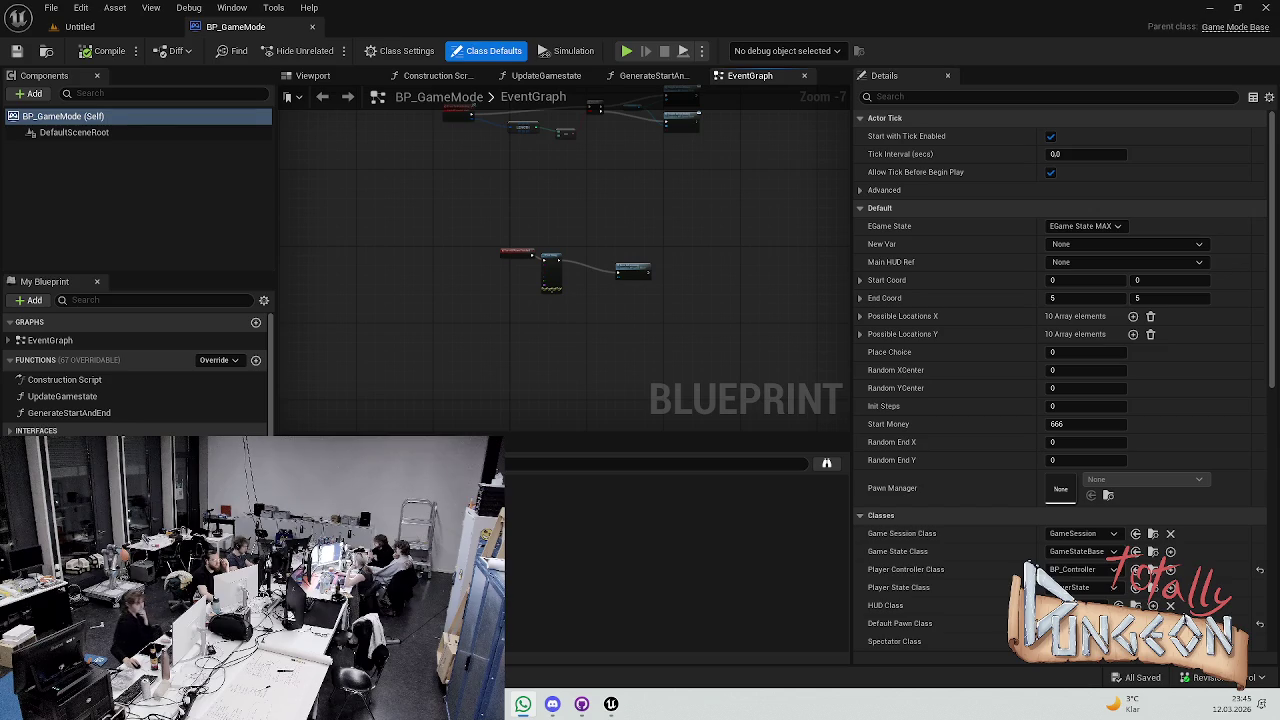
Zoom and pan to show the AllPawnsFinished → Print String → Done Adventuring chain, selecting the event
{"action": "scroll", "coordinate": [497, 224], "scroll_direction": "up", "scroll_amount": 5}
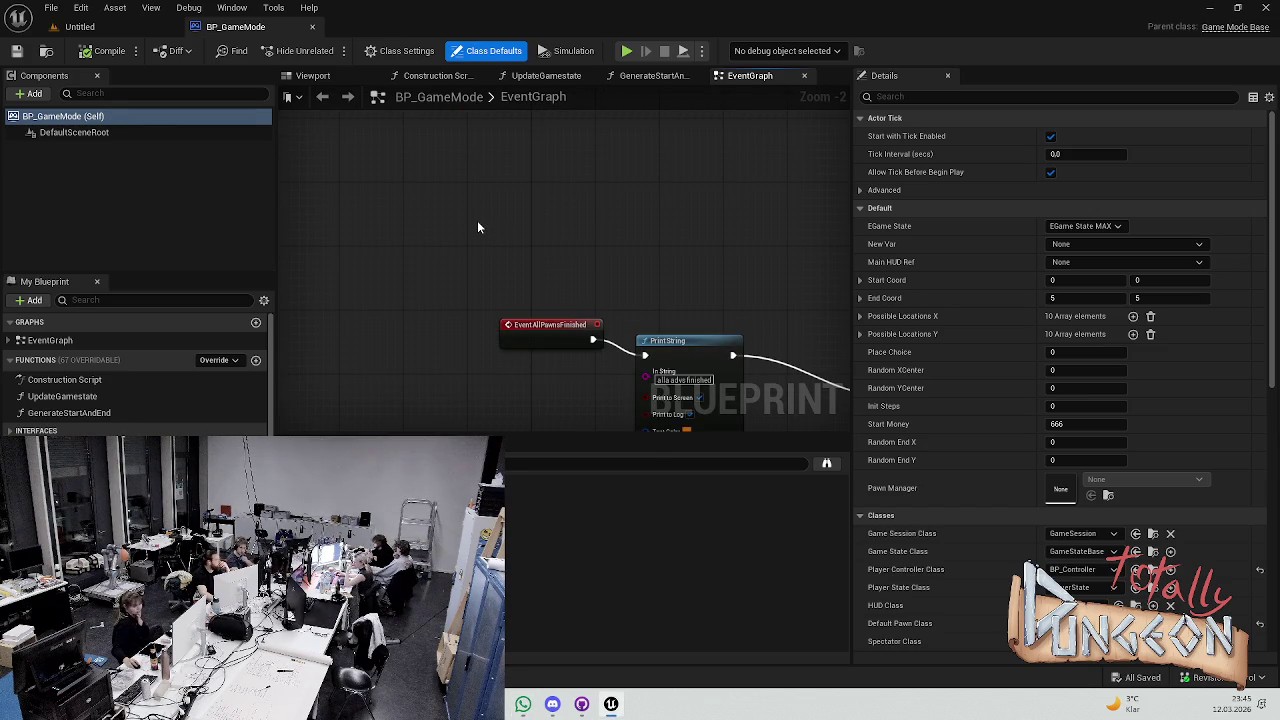
{"action": "left_click_drag", "start_coordinate": [674, 226], "coordinate": [546, 119]}
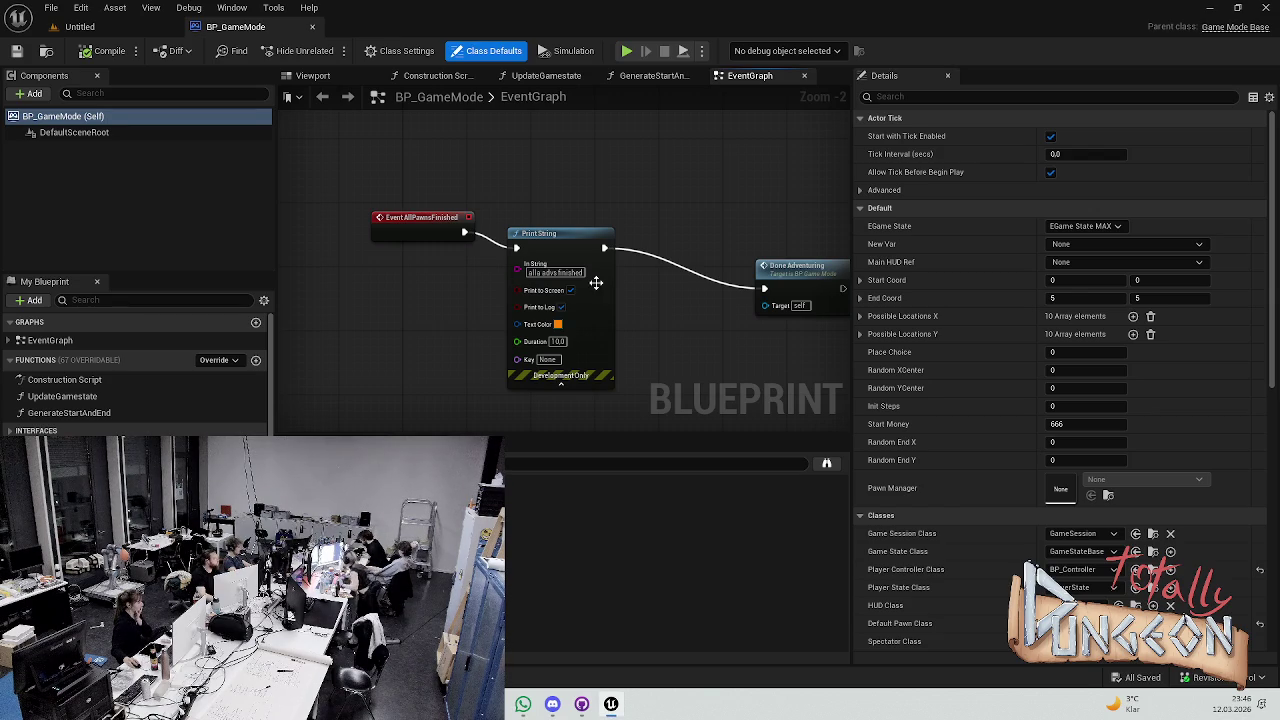
{"action": "left_click", "coordinate": [375, 232]}
Nudge the AllPawnsFinished event node slightly down, then switch over to Discord
{"action": "left_click", "coordinate": [395, 226]}
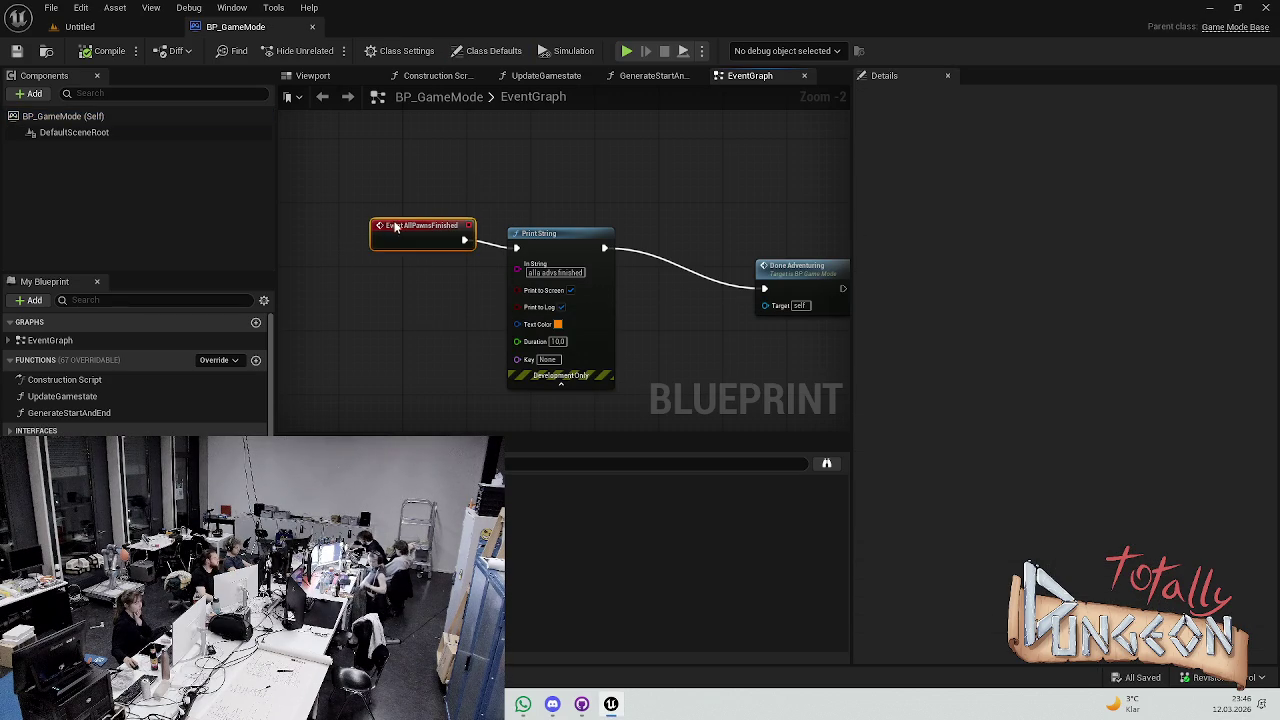
{"action": "key", "text": "ctrl+z"}
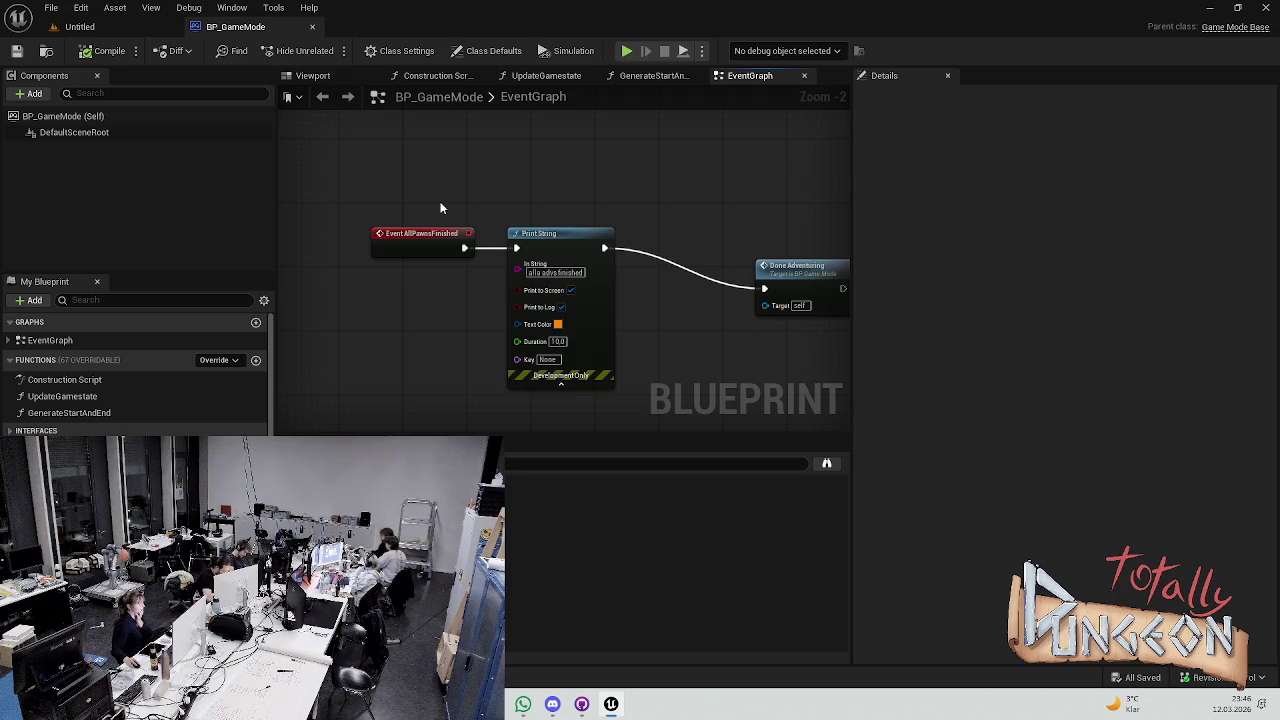
{"action": "left_click", "coordinate": [552, 704]}
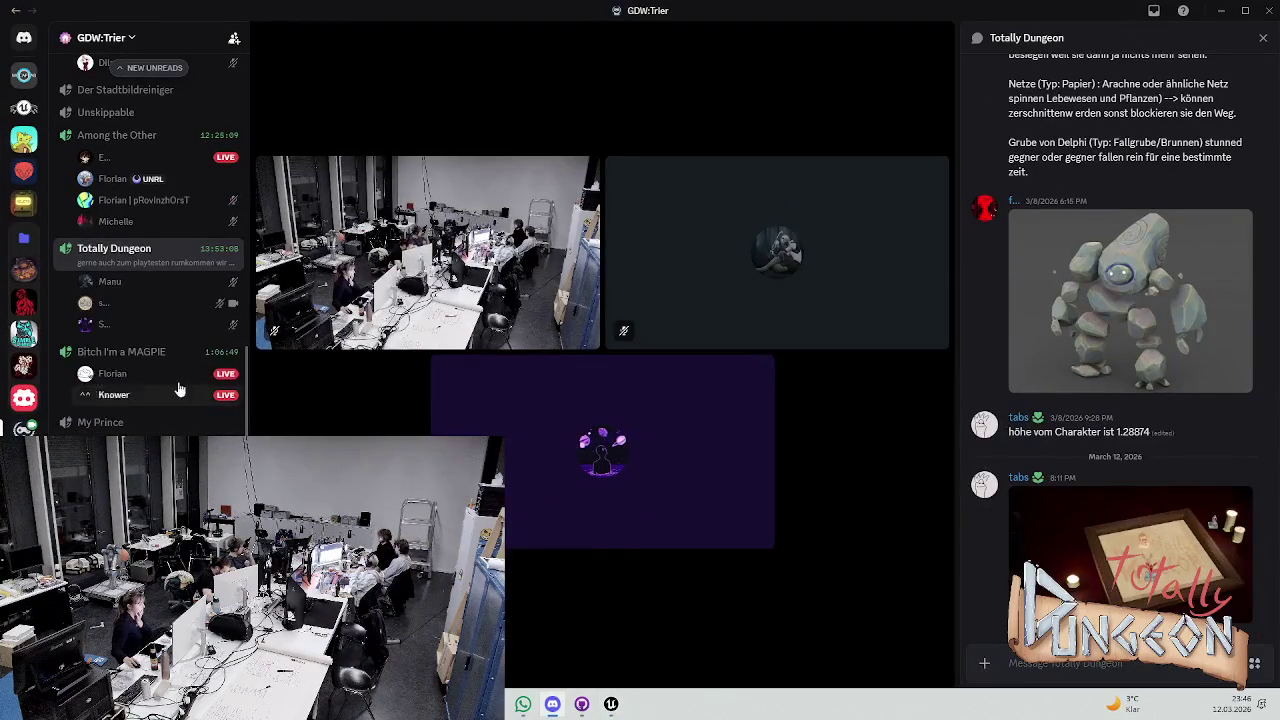
Browse the shar-your-stuff, totally-dungeon and plauderecke Discord channels
{"action": "scroll", "coordinate": [199, 247], "scroll_direction": "up", "scroll_amount": 5}
{"action": "left_click", "coordinate": [149, 266]}
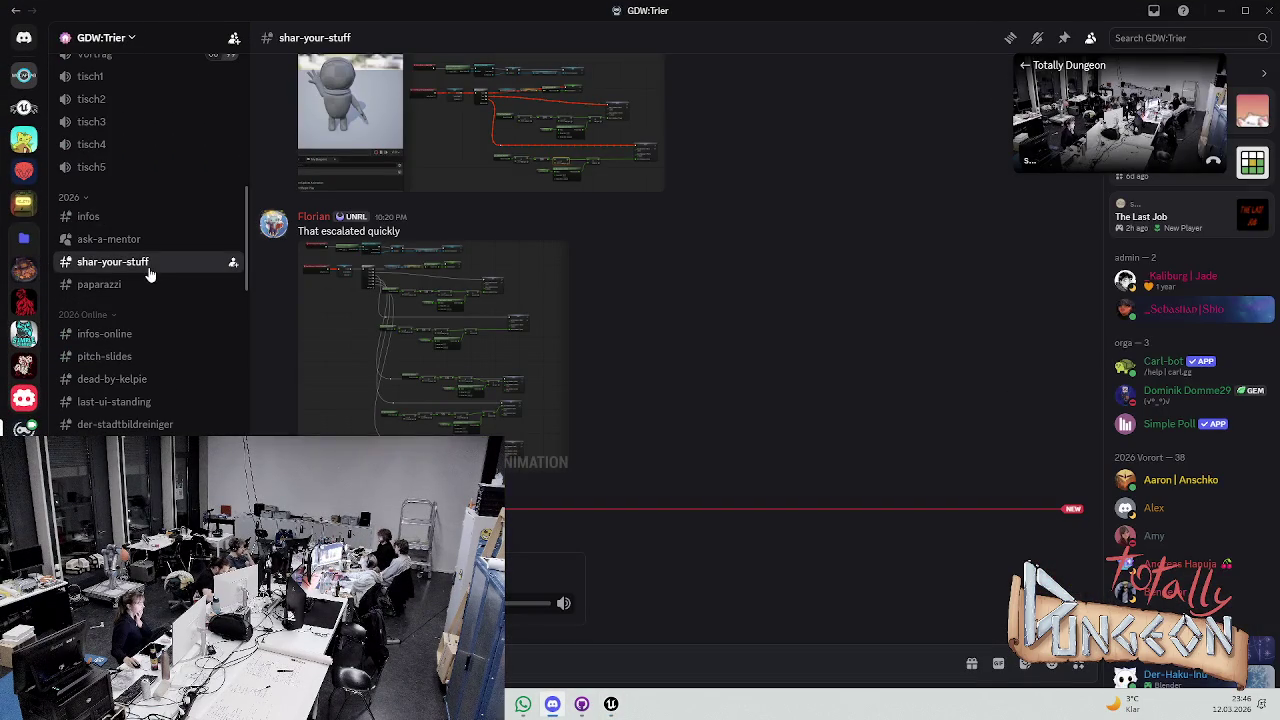
{"action": "scroll", "coordinate": [149, 272], "scroll_direction": "down", "scroll_amount": 5}
{"action": "left_click", "coordinate": [151, 188]}
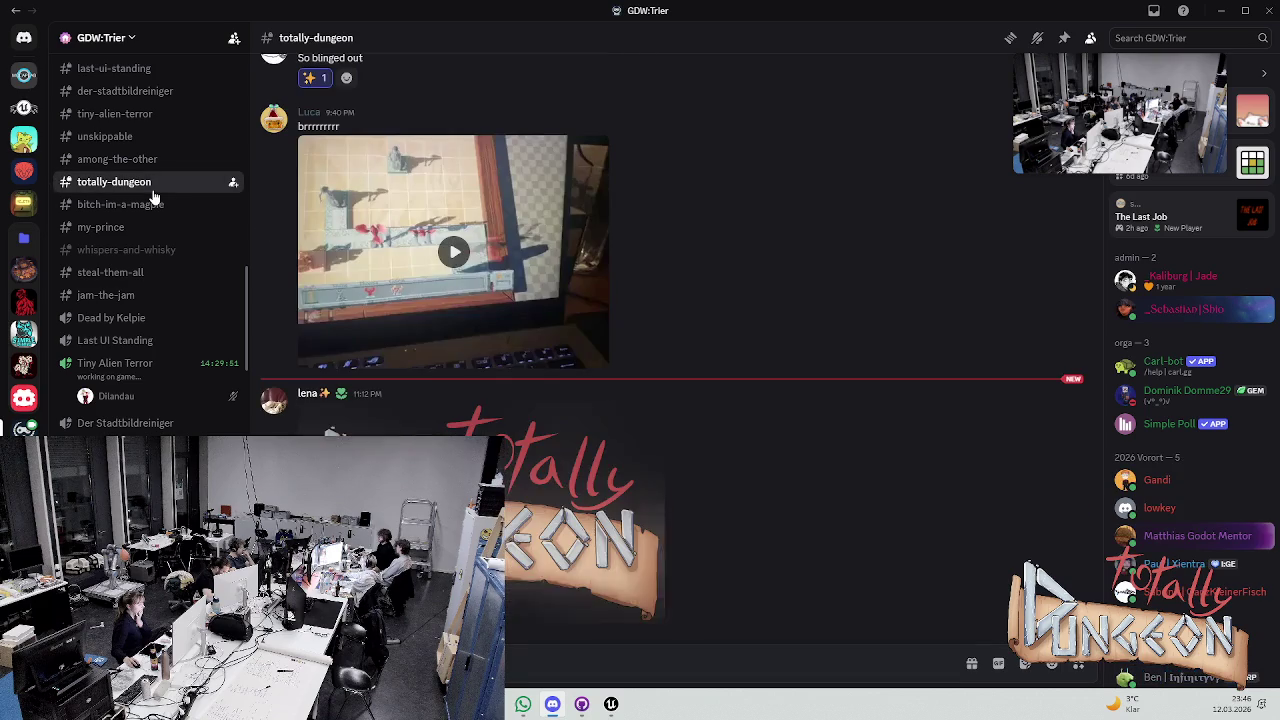
{"action": "scroll", "coordinate": [165, 320], "scroll_direction": "up", "scroll_amount": 10}
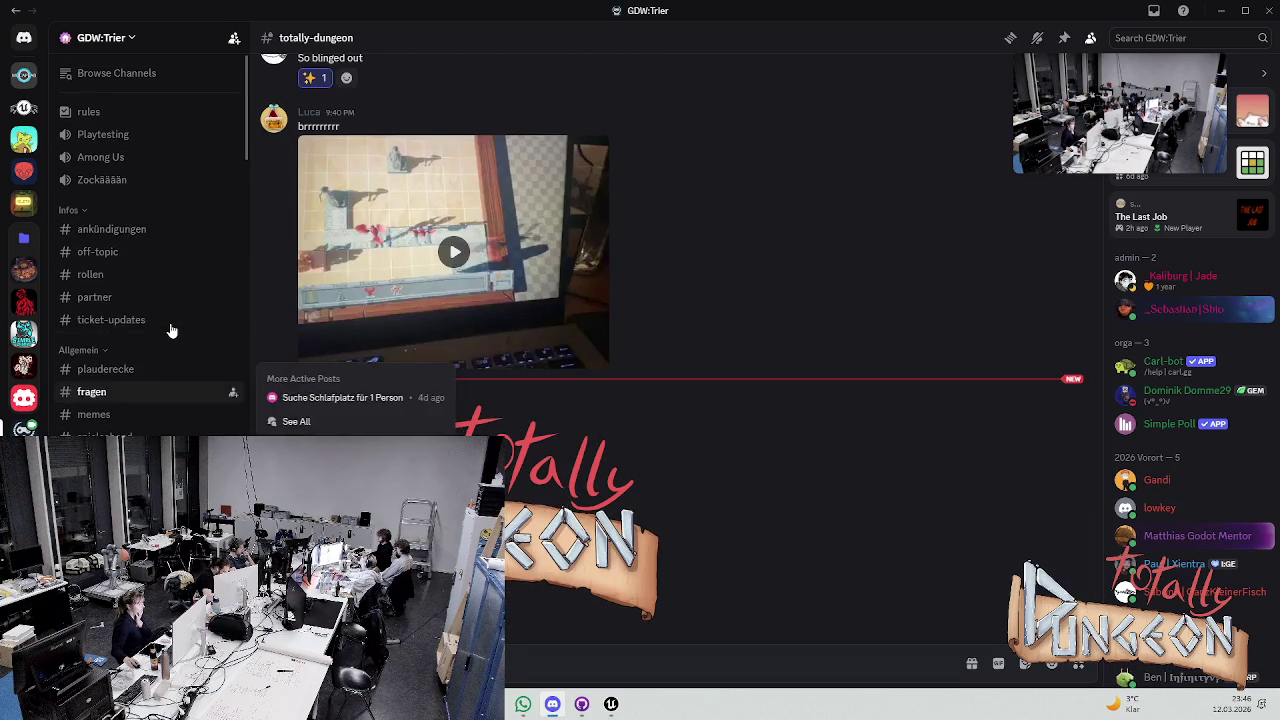
{"action": "left_click", "coordinate": [119, 368]}
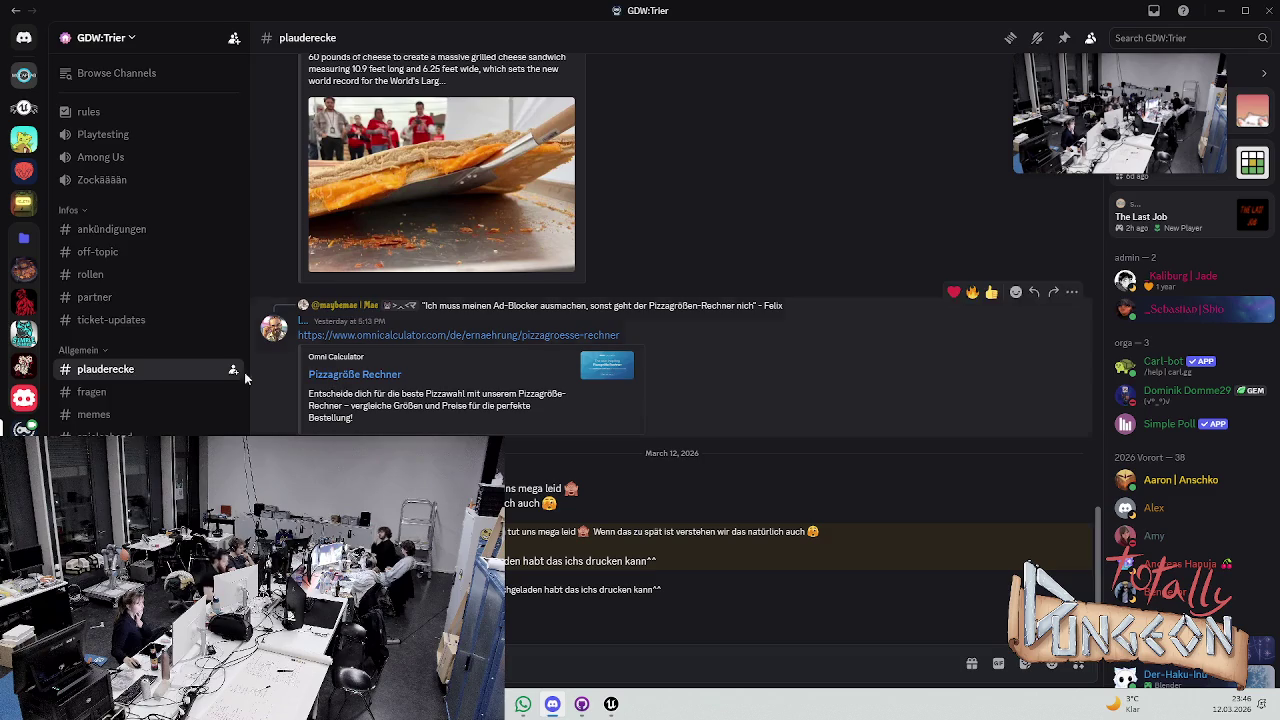
{"action": "scroll", "coordinate": [136, 372], "scroll_direction": "down", "scroll_amount": 3}
{"action": "scroll", "coordinate": [136, 372], "scroll_direction": "down", "scroll_amount": 10}
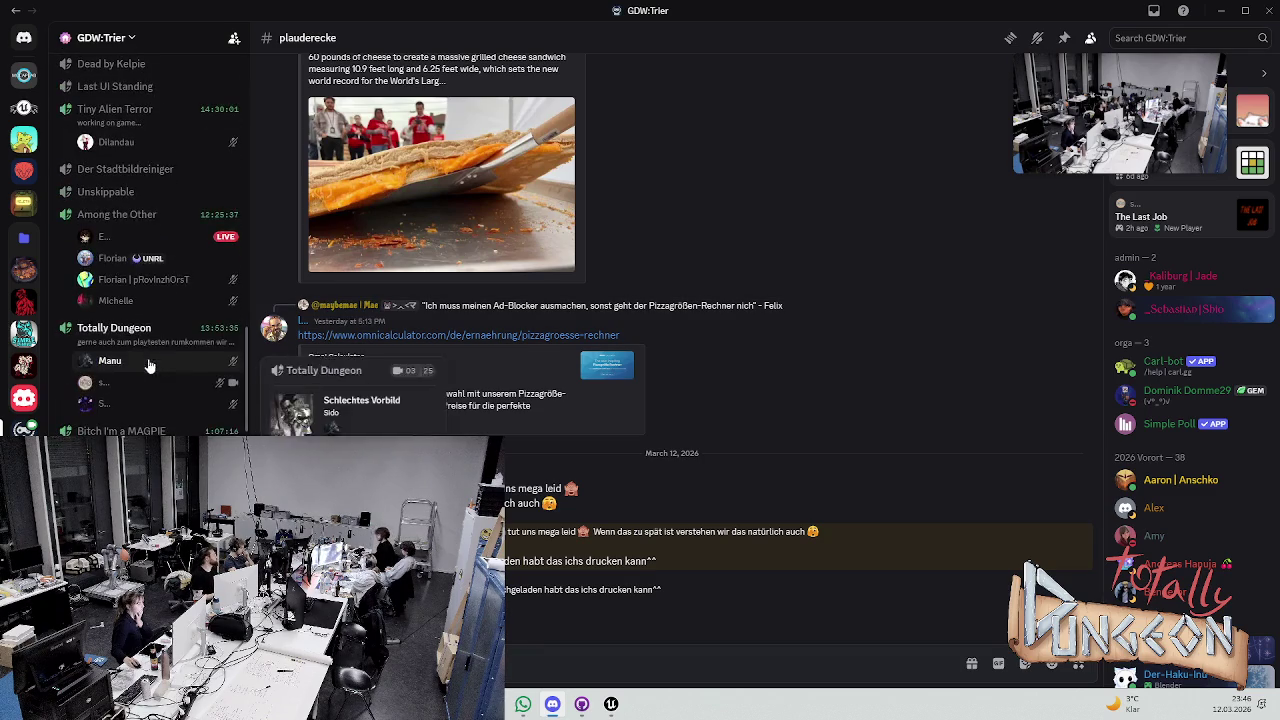
Join the Totally Dungeon voice call, glance at Figma, and return to Unreal's BP_GameMode graph
{"action": "left_click", "coordinate": [105, 265]}
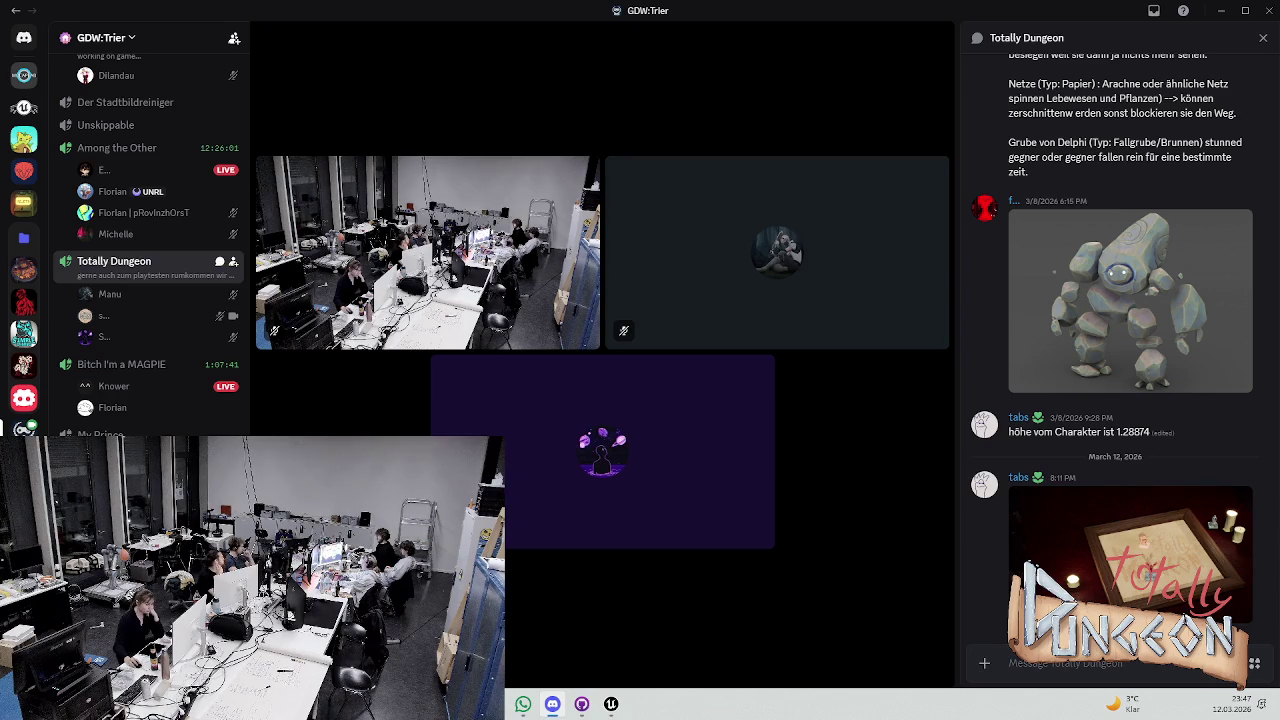
{"action": "key", "text": "alt+Tab"}
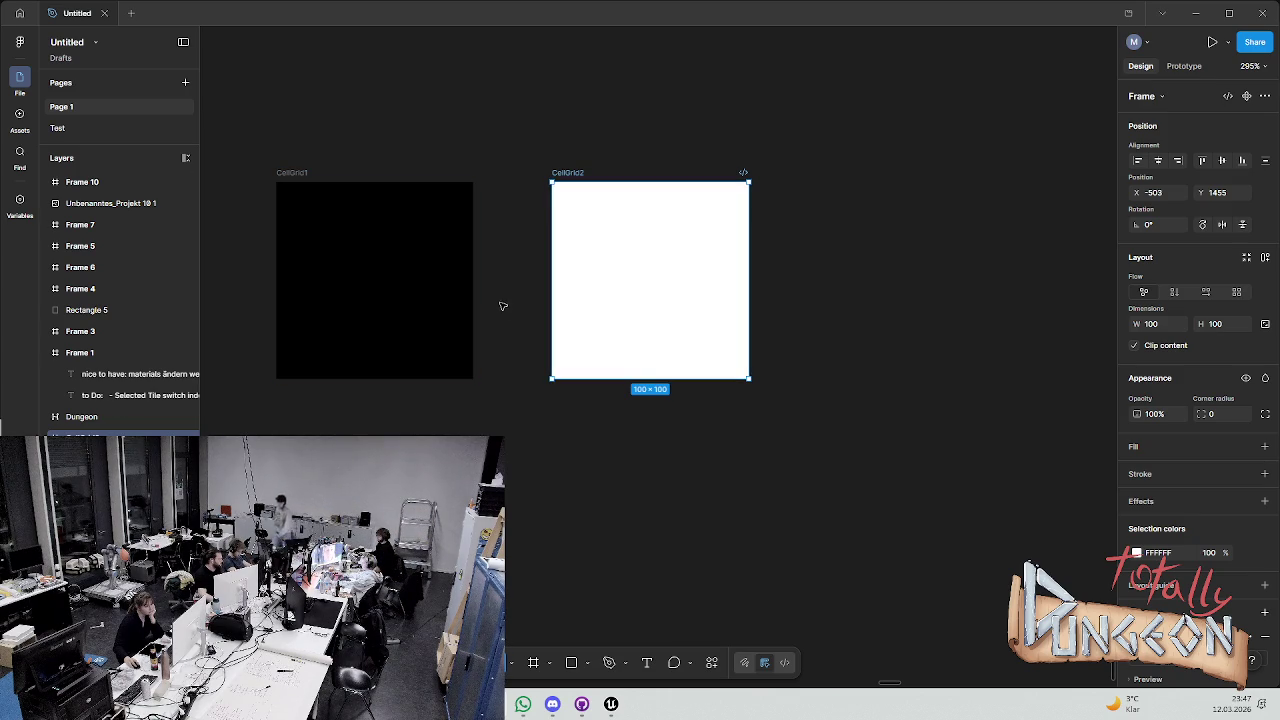
{"action": "left_click", "coordinate": [552, 704]}
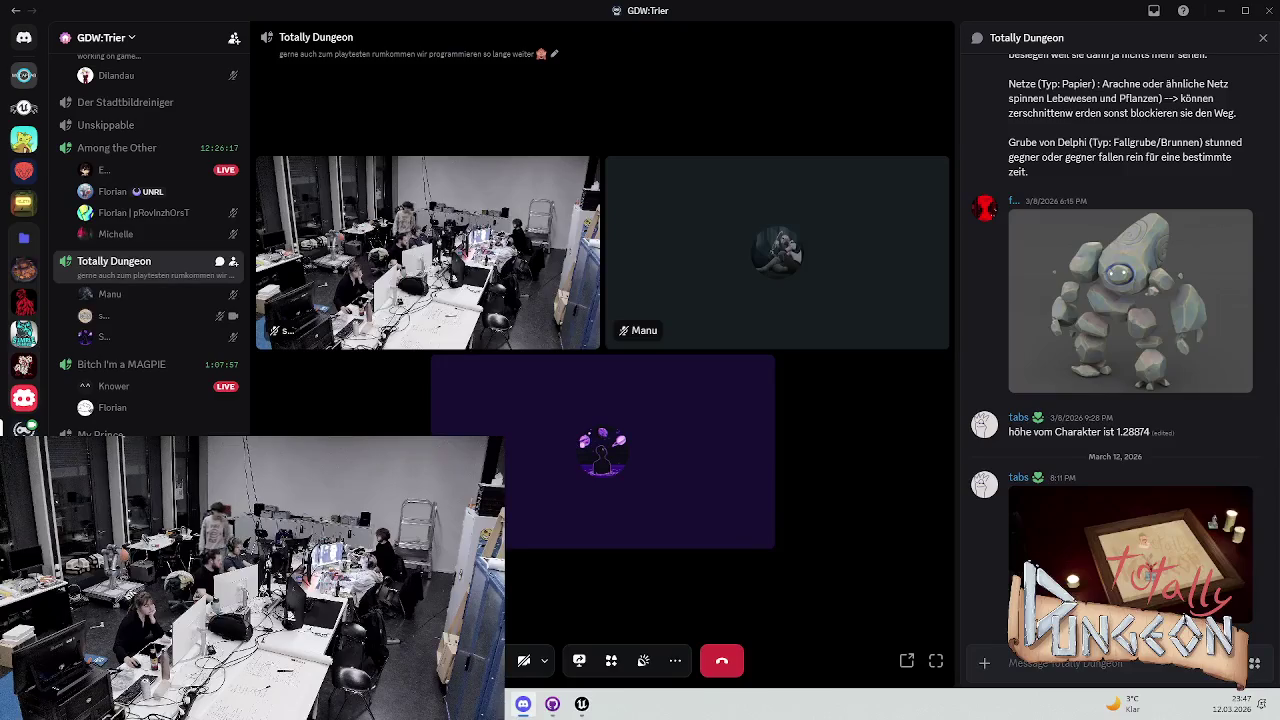
{"action": "left_click", "coordinate": [581, 704]}
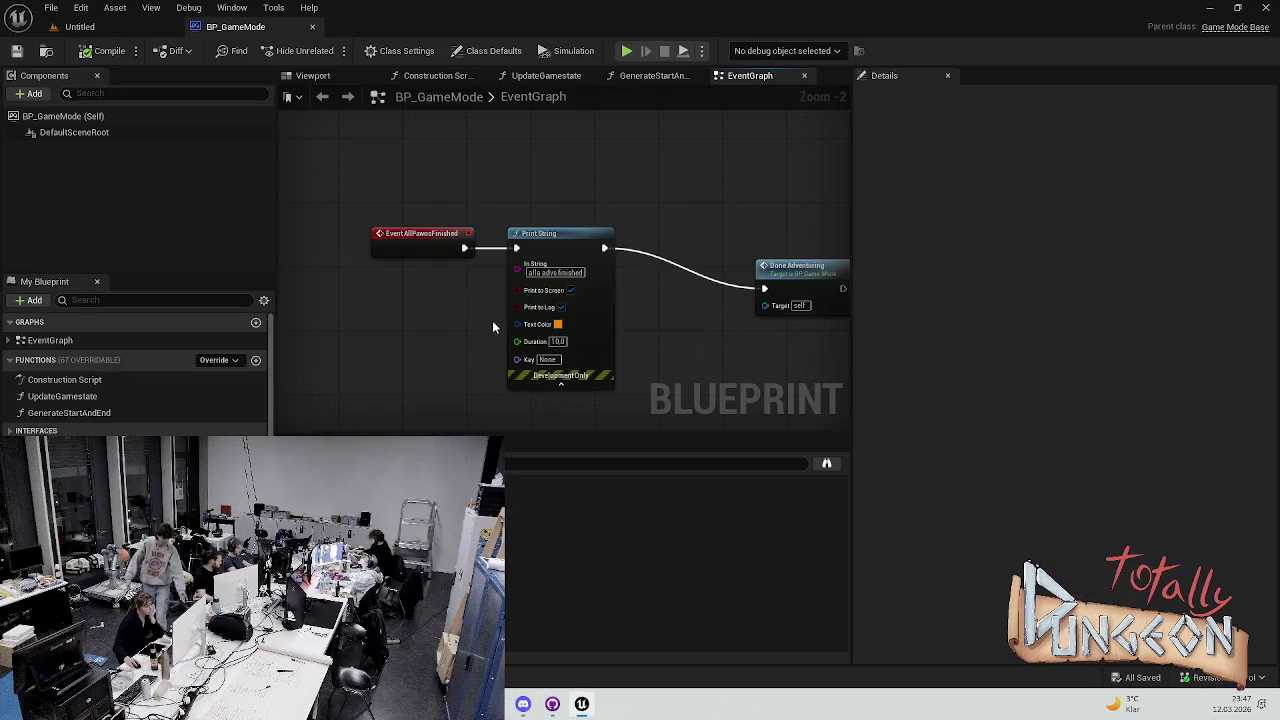
Open UpdateGamestate and the GameStateChange interface, dock BPI_GameState as a tab, return to BP_GameMode
{"action": "double_click", "coordinate": [95, 396]}
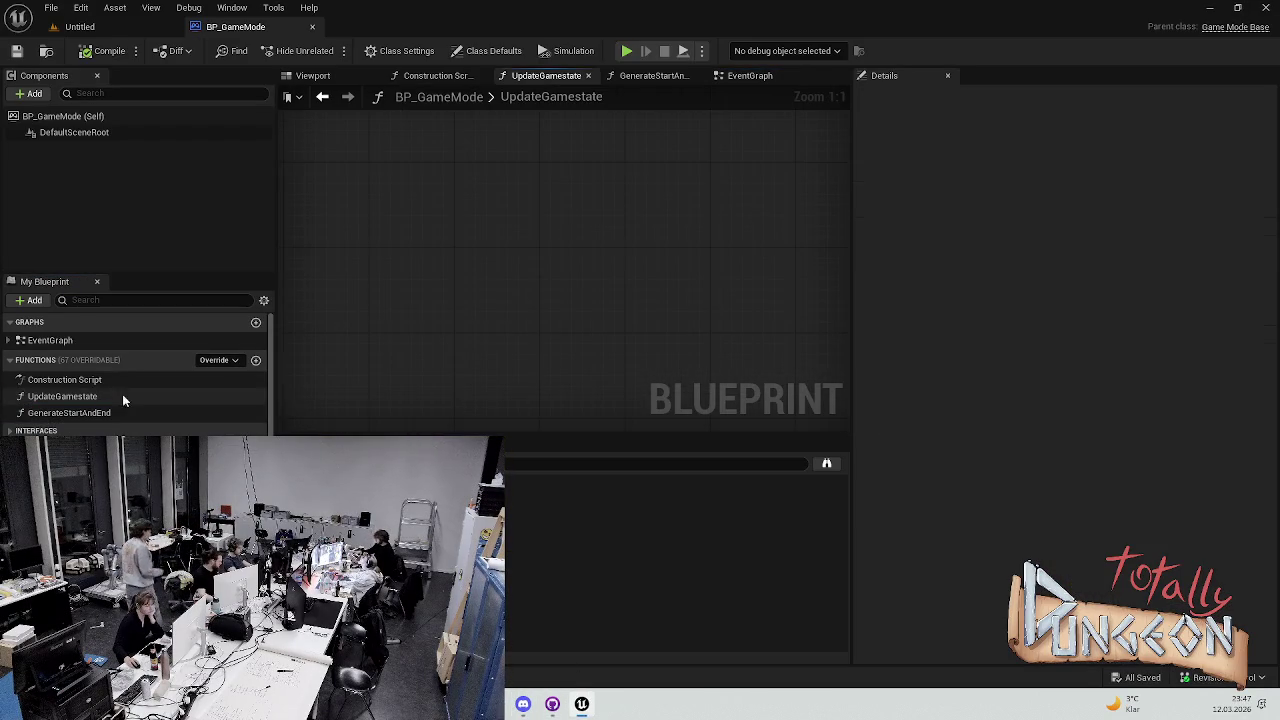
{"action": "scroll", "coordinate": [608, 247], "scroll_direction": "down", "scroll_amount": 1}
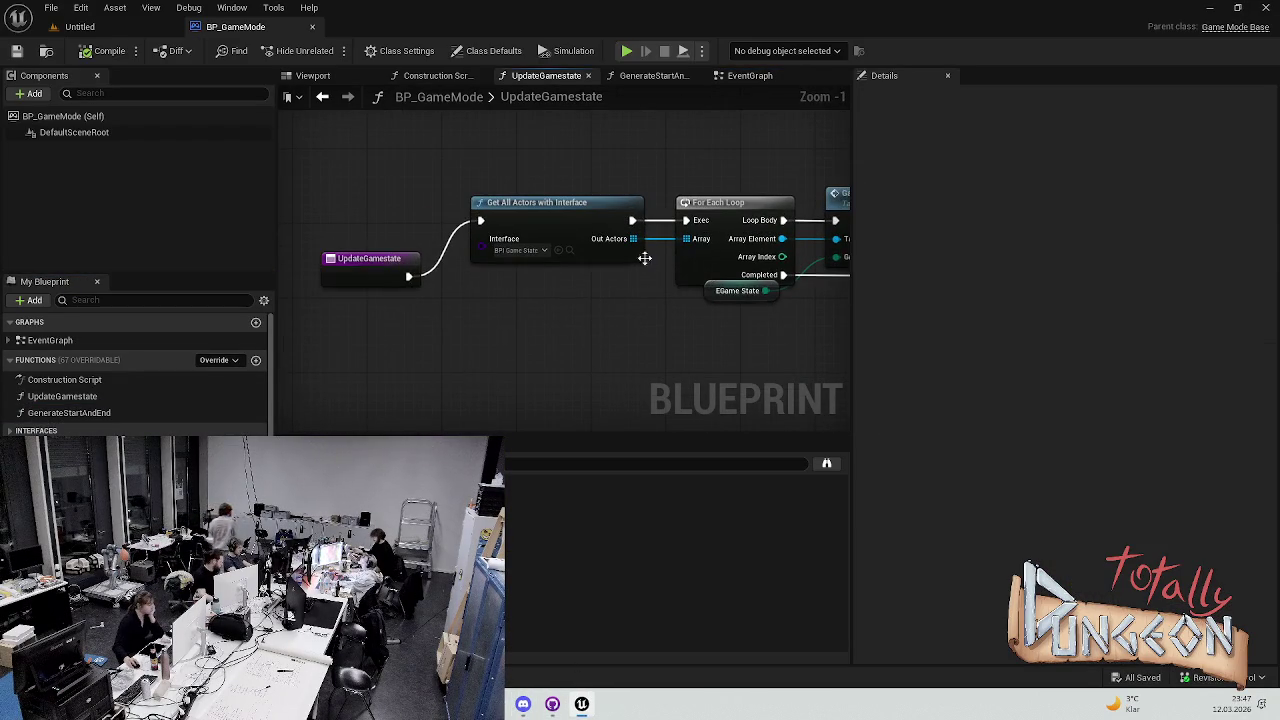
{"action": "mouse_move", "coordinate": [745, 248]}
{"action": "left_mouse_down"}
{"action": "mouse_move", "coordinate": [475, 255]}
{"action": "mouse_move", "coordinate": [538, 197]}
{"action": "mouse_move", "coordinate": [498, 243]}
{"action": "left_mouse_up"}
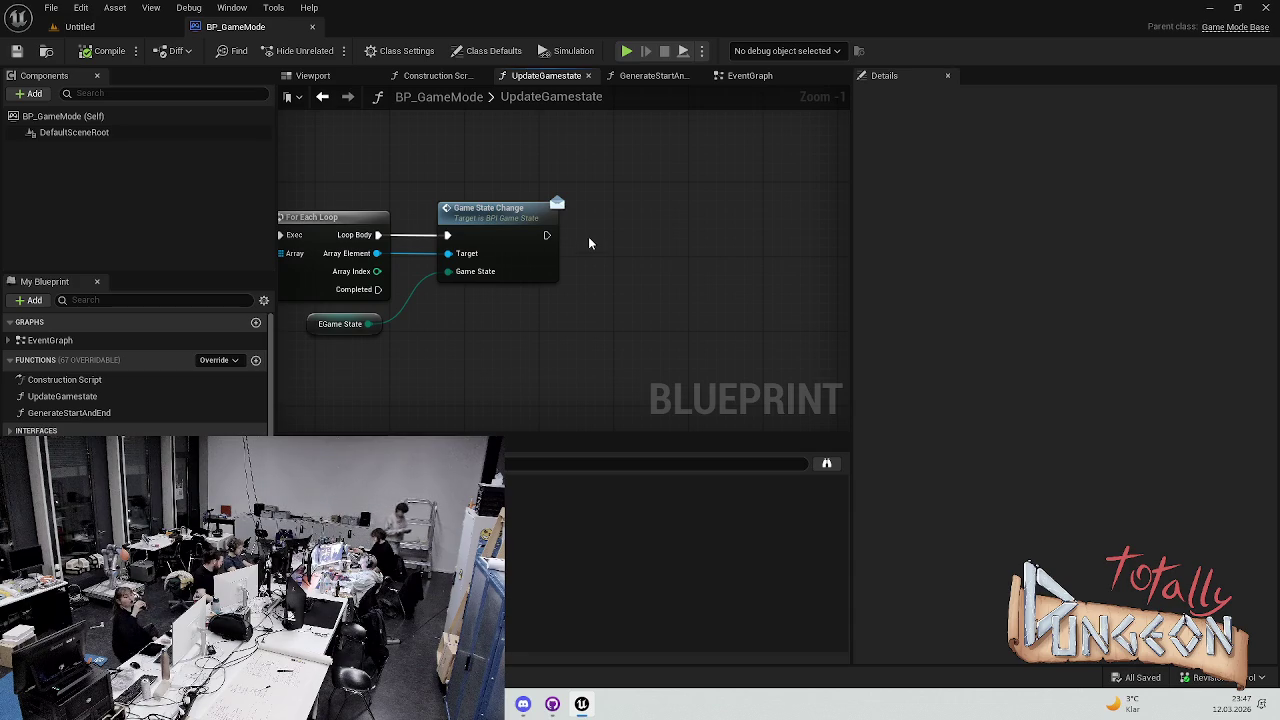
{"action": "double_click", "coordinate": [508, 228]}
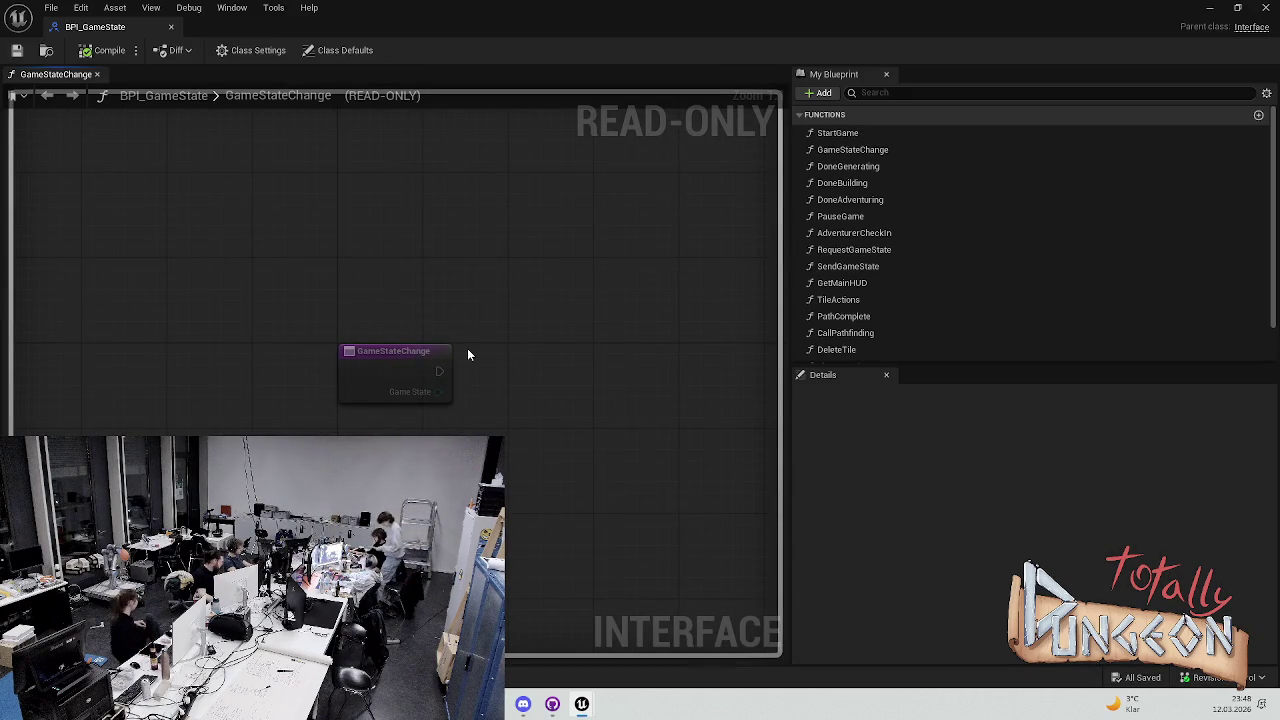
{"action": "mouse_move", "coordinate": [155, 32]}
{"action": "left_mouse_down"}
{"action": "mouse_move", "coordinate": [479, 86]}
{"action": "mouse_move", "coordinate": [400, 27]}
{"action": "left_mouse_up"}
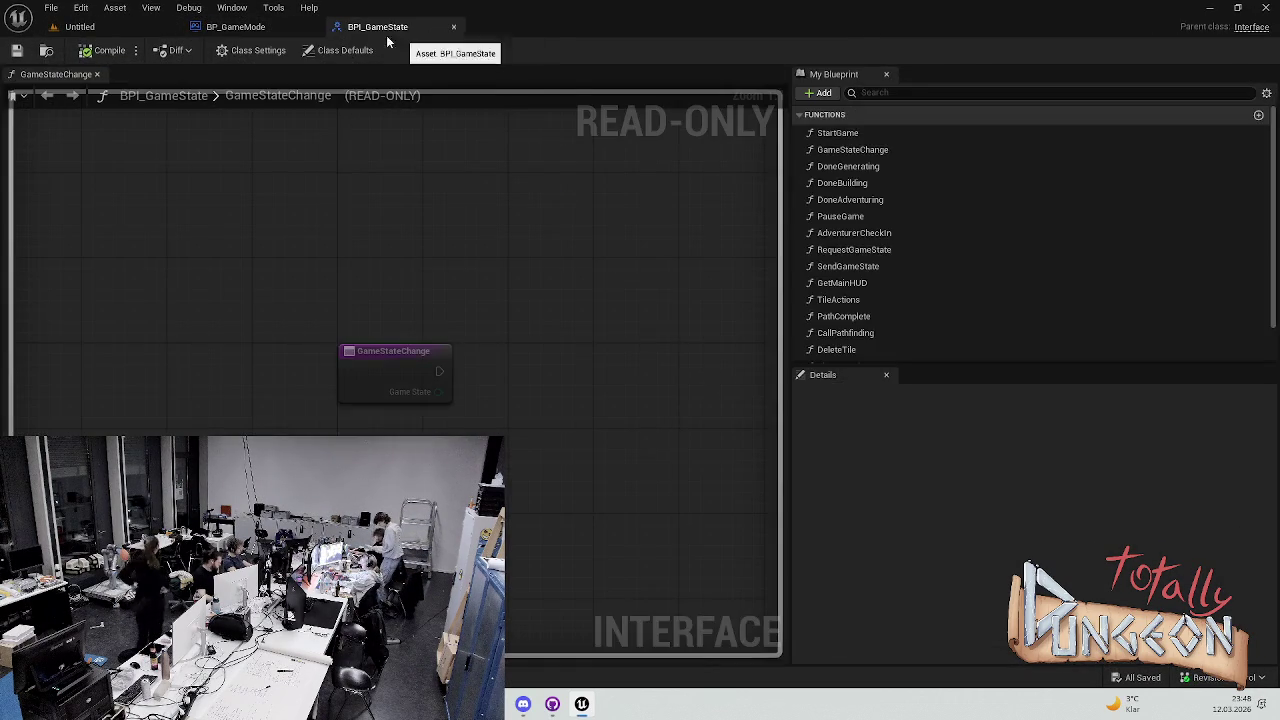
{"action": "left_click", "coordinate": [235, 27]}
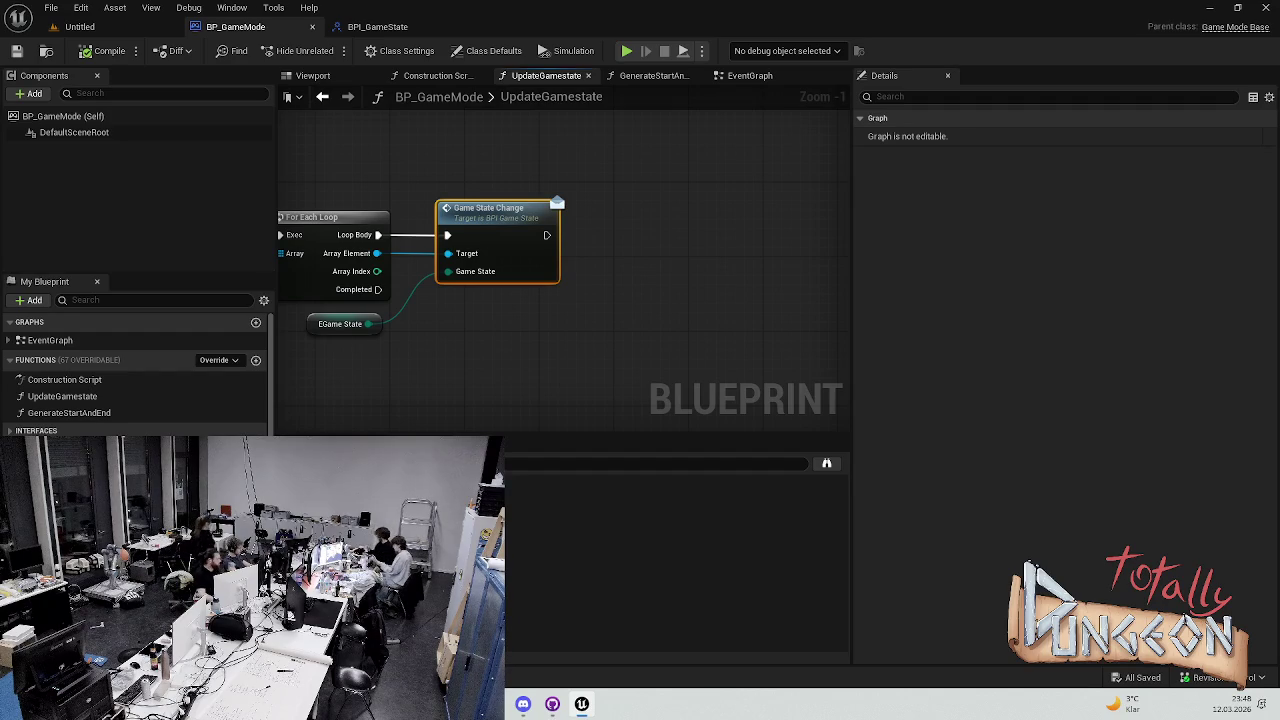
Reposition the EGameState node and survey the Get All Widgets and For Each Loop area
{"action": "left_click", "coordinate": [346, 316]}
{"action": "left_click_drag", "start_coordinate": [300, 285], "coordinate": [622, 316]}
{"action": "scroll", "coordinate": [570, 318], "scroll_direction": "down", "scroll_amount": 1}
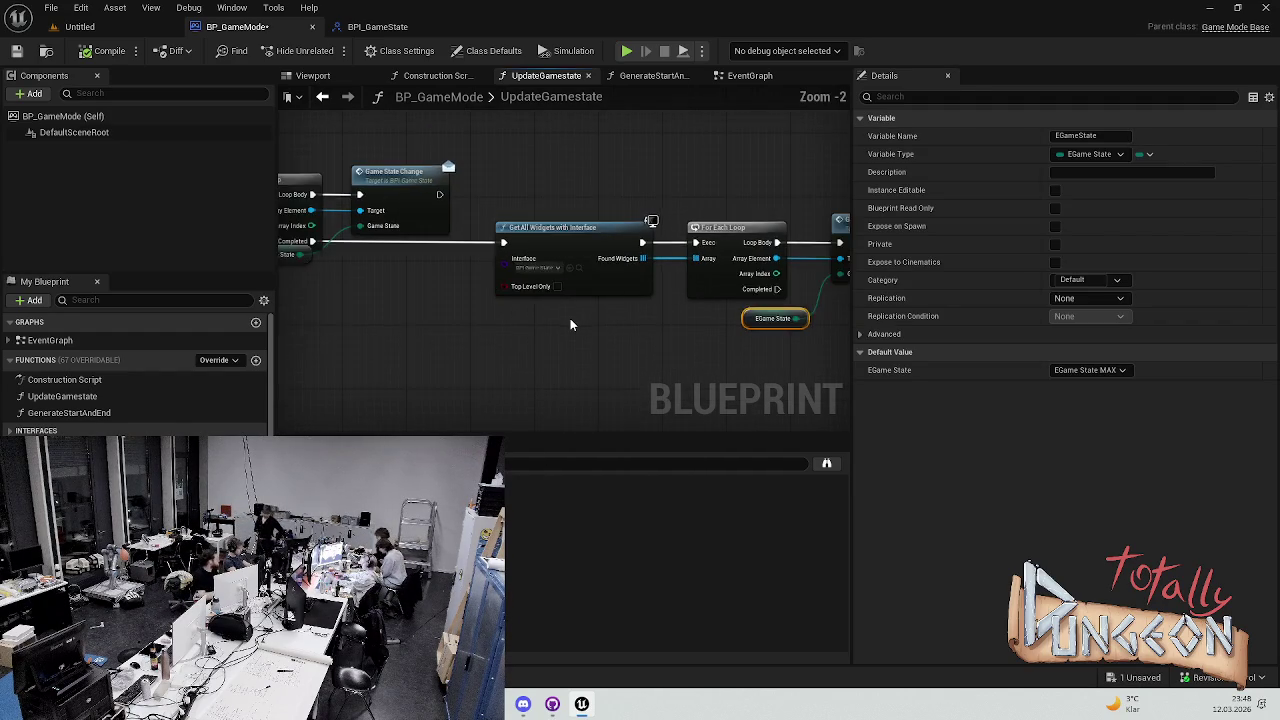
{"action": "mouse_move", "coordinate": [477, 277]}
{"action": "left_mouse_down"}
{"action": "mouse_move", "coordinate": [440, 206]}
{"action": "mouse_move", "coordinate": [432, 245]}
{"action": "mouse_move", "coordinate": [445, 258]}
{"action": "left_mouse_up"}
{"action": "left_click_drag", "start_coordinate": [663, 321], "coordinate": [318, 285]}
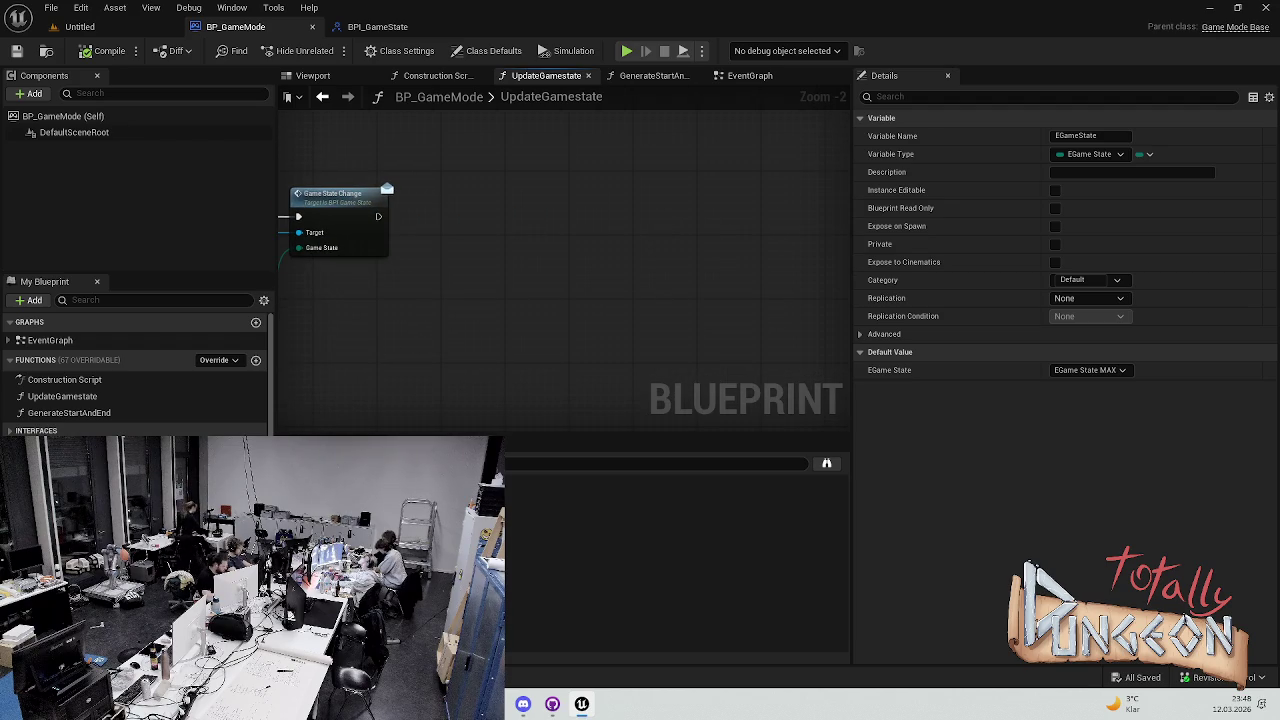
{"action": "scroll", "coordinate": [129, 363], "scroll_direction": "down", "scroll_amount": 5}
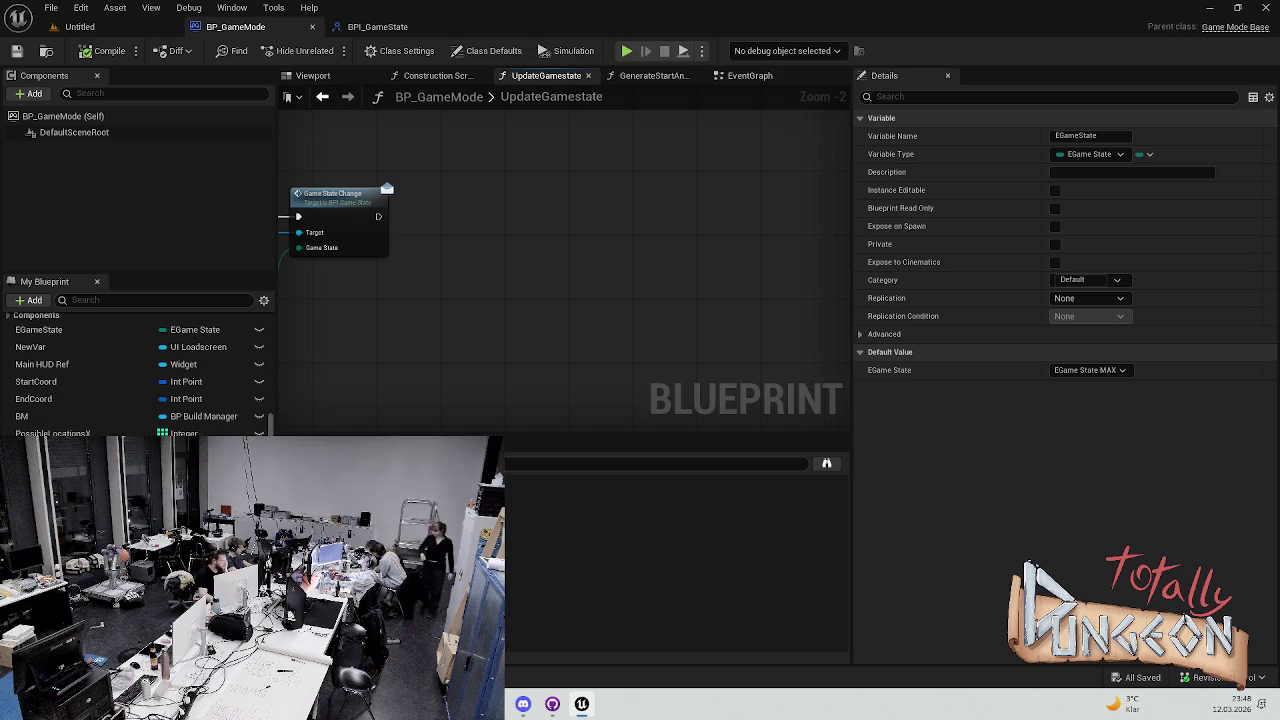
{"action": "scroll", "coordinate": [78, 432], "scroll_direction": "up", "scroll_amount": 5}
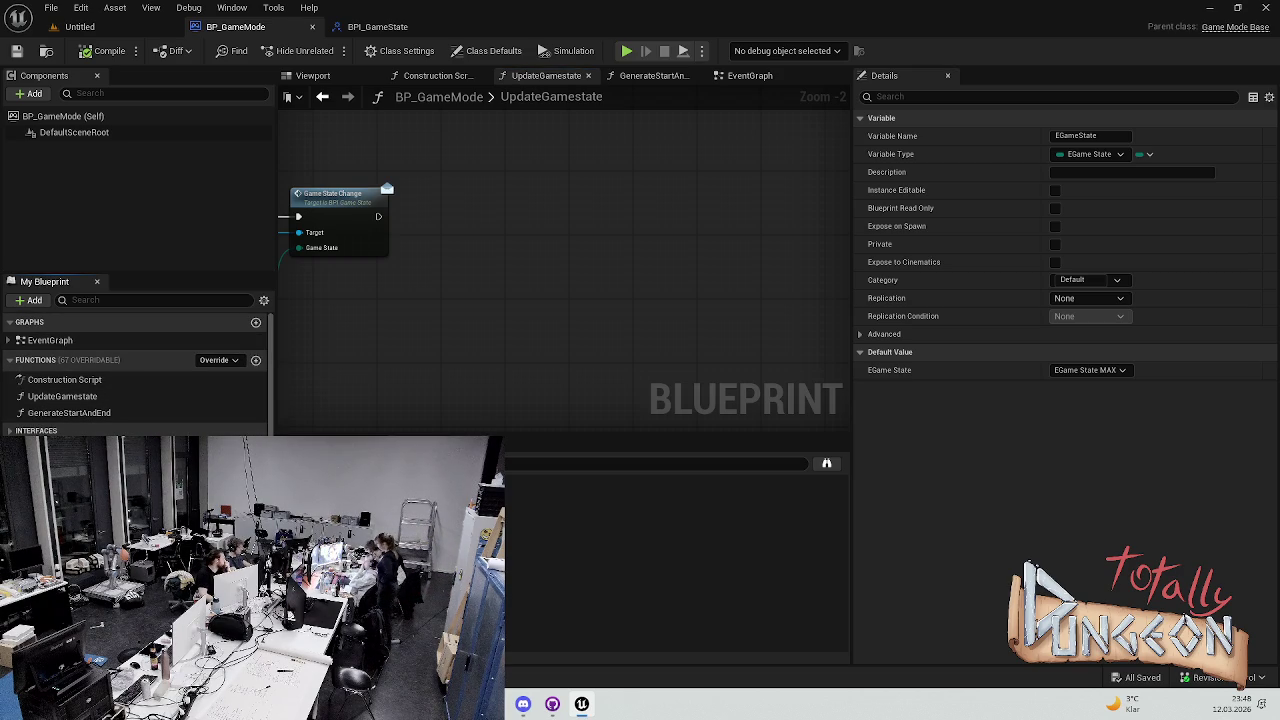
Create a new Integer variable named RoundCount in BP_GameMode
{"action": "left_click", "coordinate": [256, 448]}
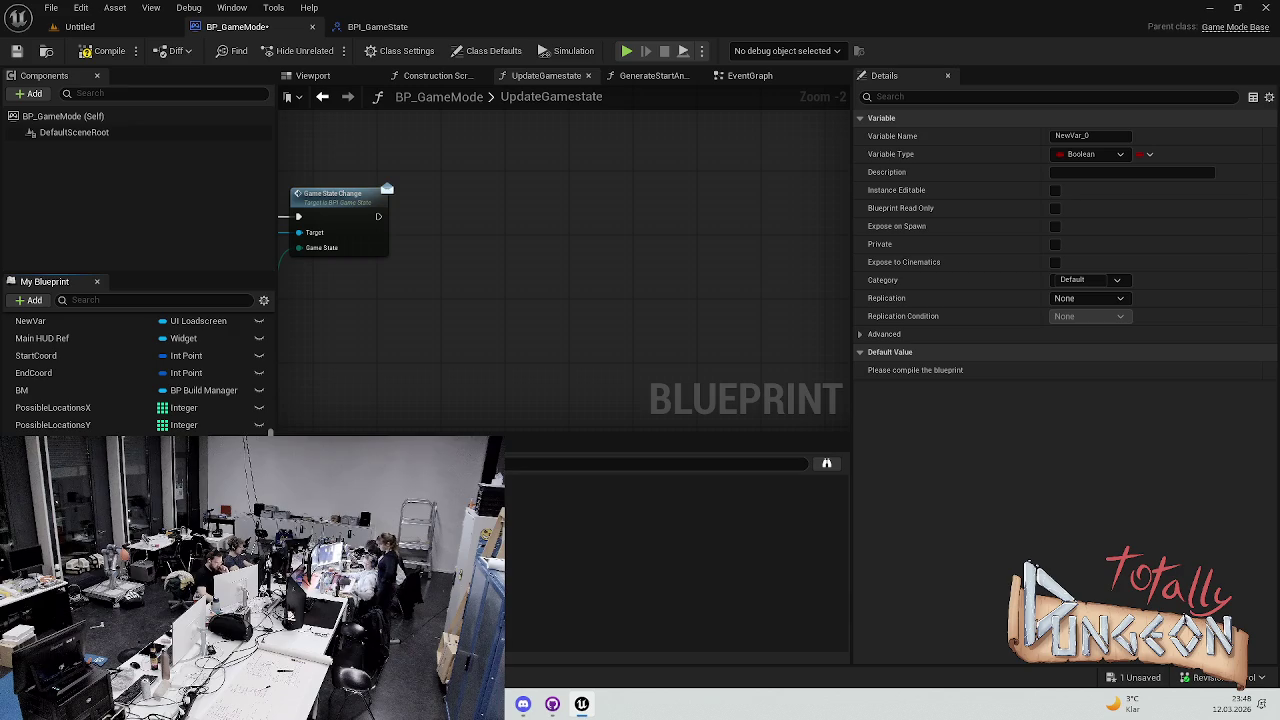
{"action": "key", "text": "Return"}
{"action": "left_click", "coordinate": [185, 322]}
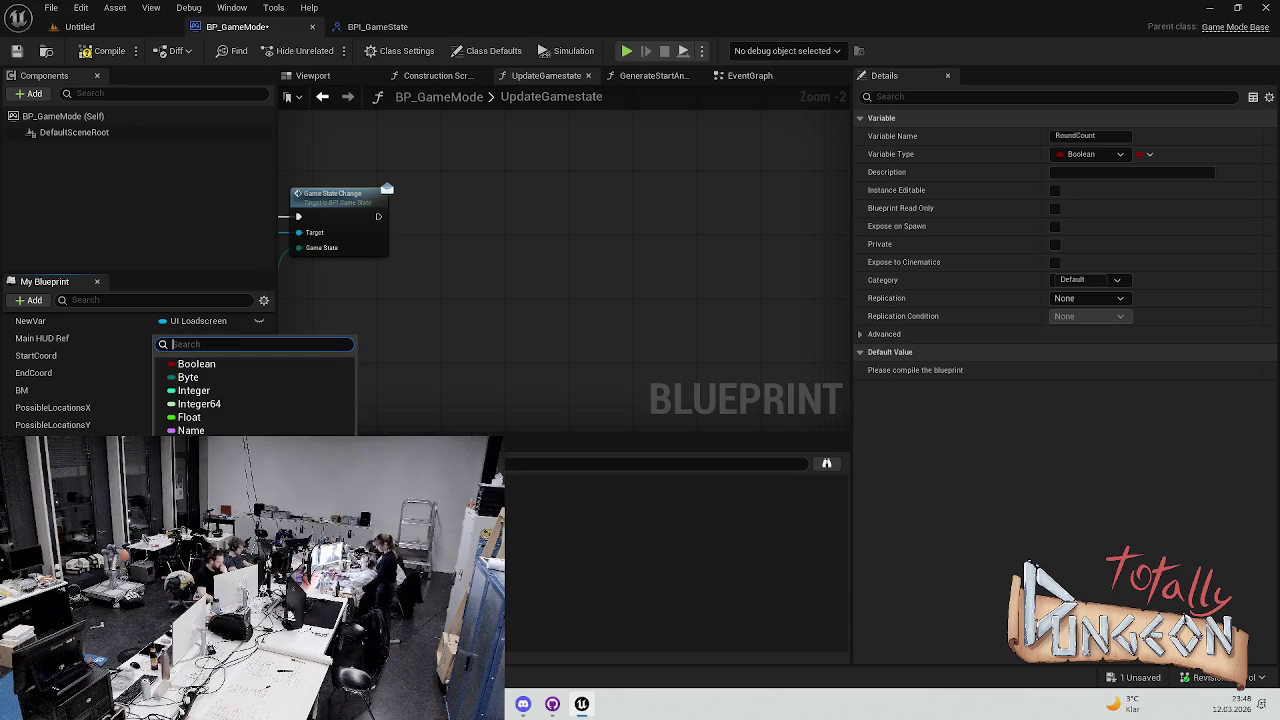
{"action": "left_click", "coordinate": [200, 395]}
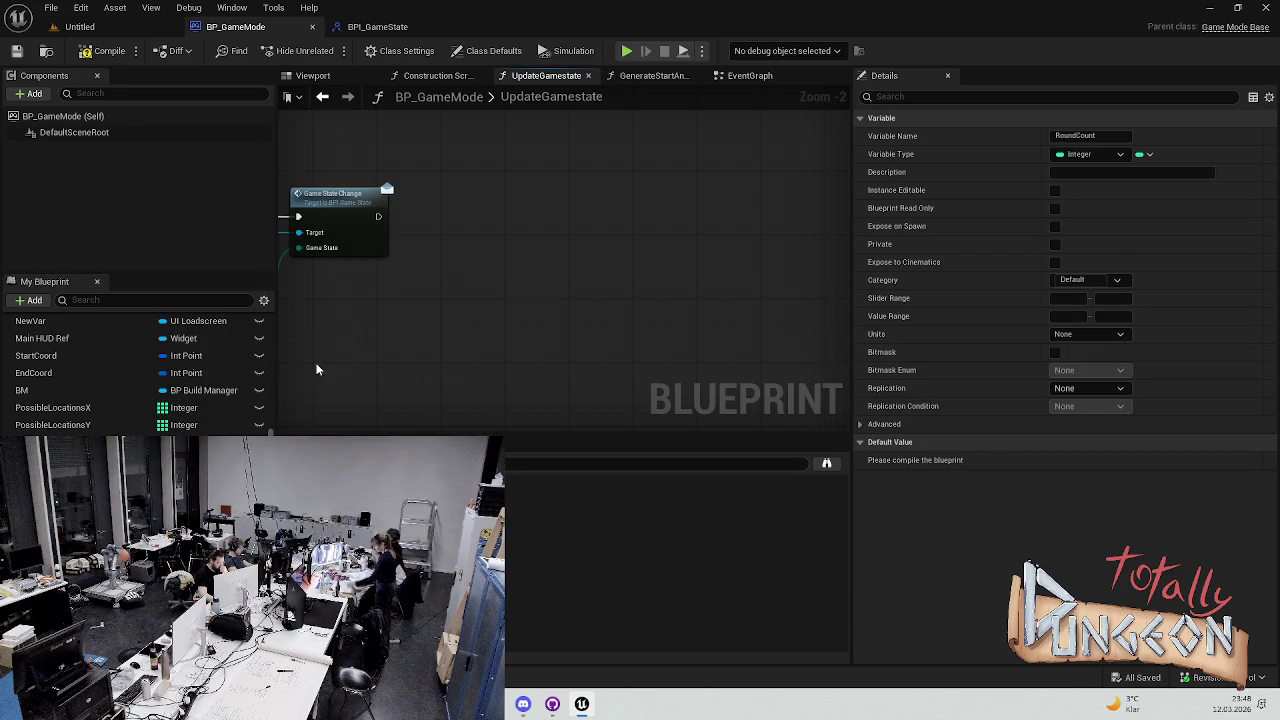
Place a Round Count getter in UpdateGamestate and pan across the surrounding nodes
{"action": "scroll", "coordinate": [430, 295], "scroll_direction": "down", "scroll_amount": 1}
{"action": "scroll", "coordinate": [396, 307], "scroll_direction": "up", "scroll_amount": 3}
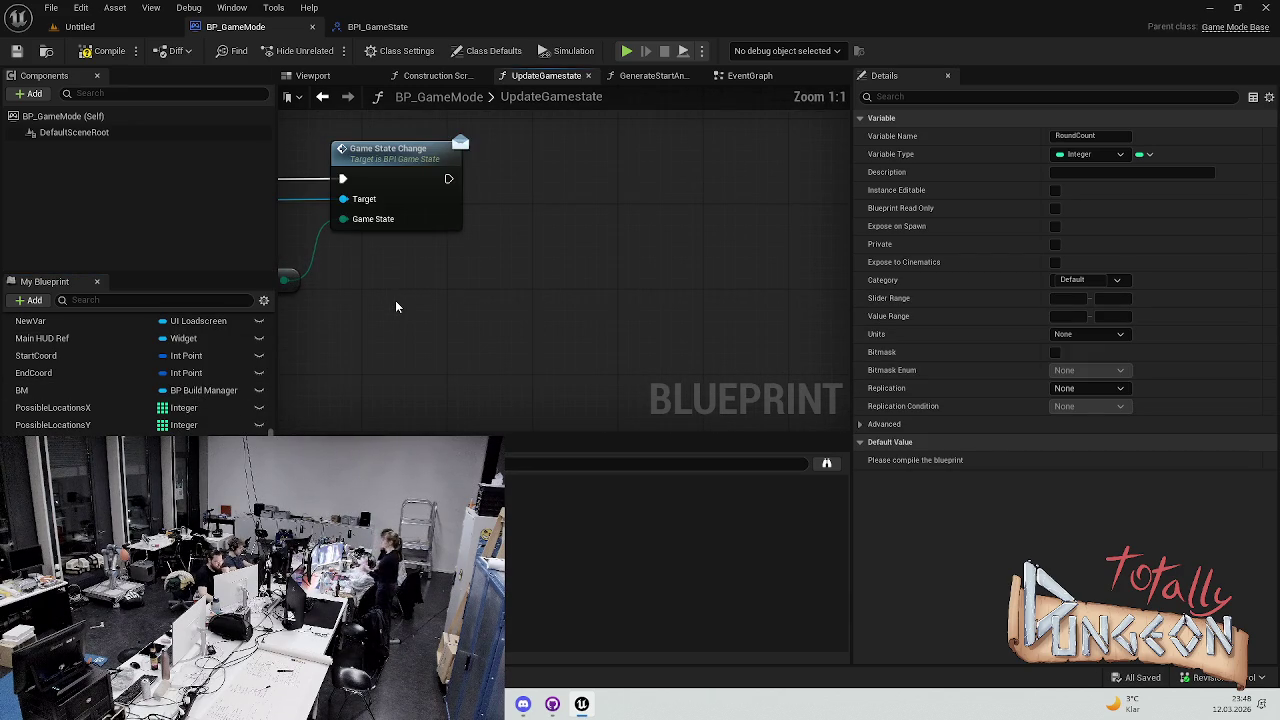
{"action": "mouse_move", "coordinate": [50, 442]}
{"action": "left_mouse_down"}
{"action": "mouse_move", "coordinate": [430, 322]}
{"action": "mouse_move", "coordinate": [430, 300]}
{"action": "left_mouse_up"}
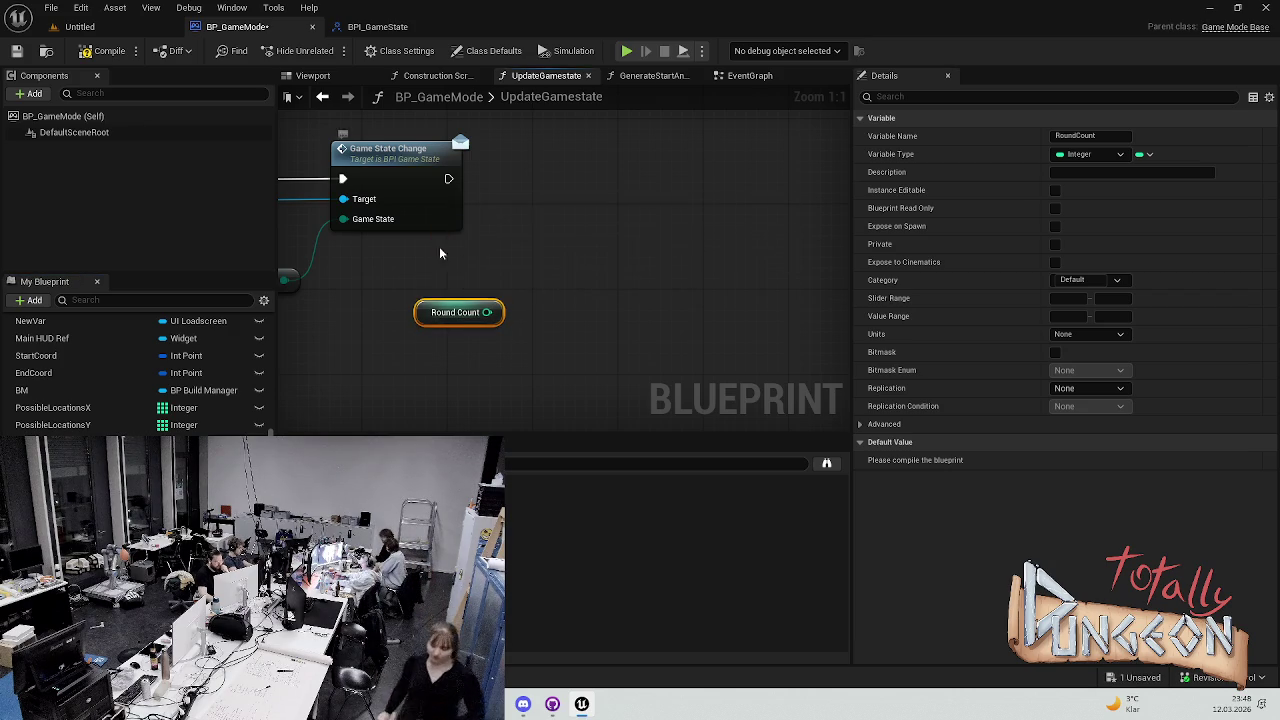
{"action": "scroll", "coordinate": [449, 246], "scroll_direction": "down", "scroll_amount": 2}
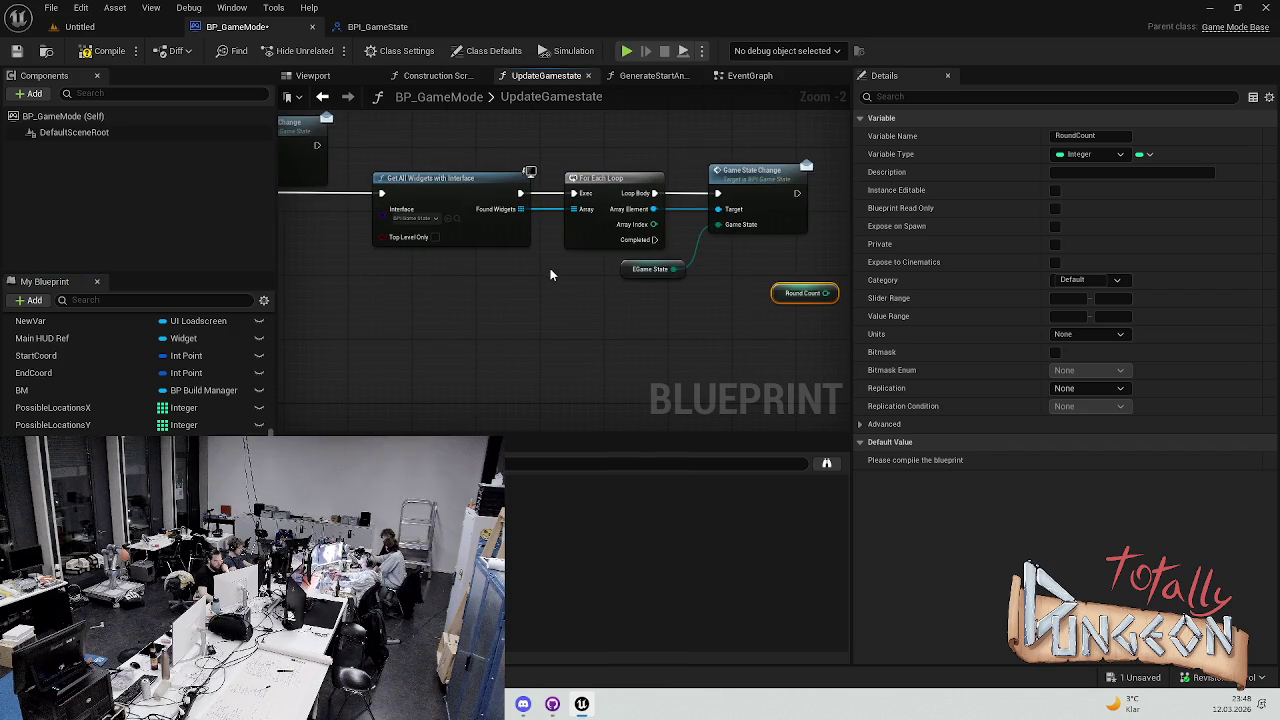
{"action": "left_click_drag", "start_coordinate": [312, 252], "coordinate": [600, 272]}
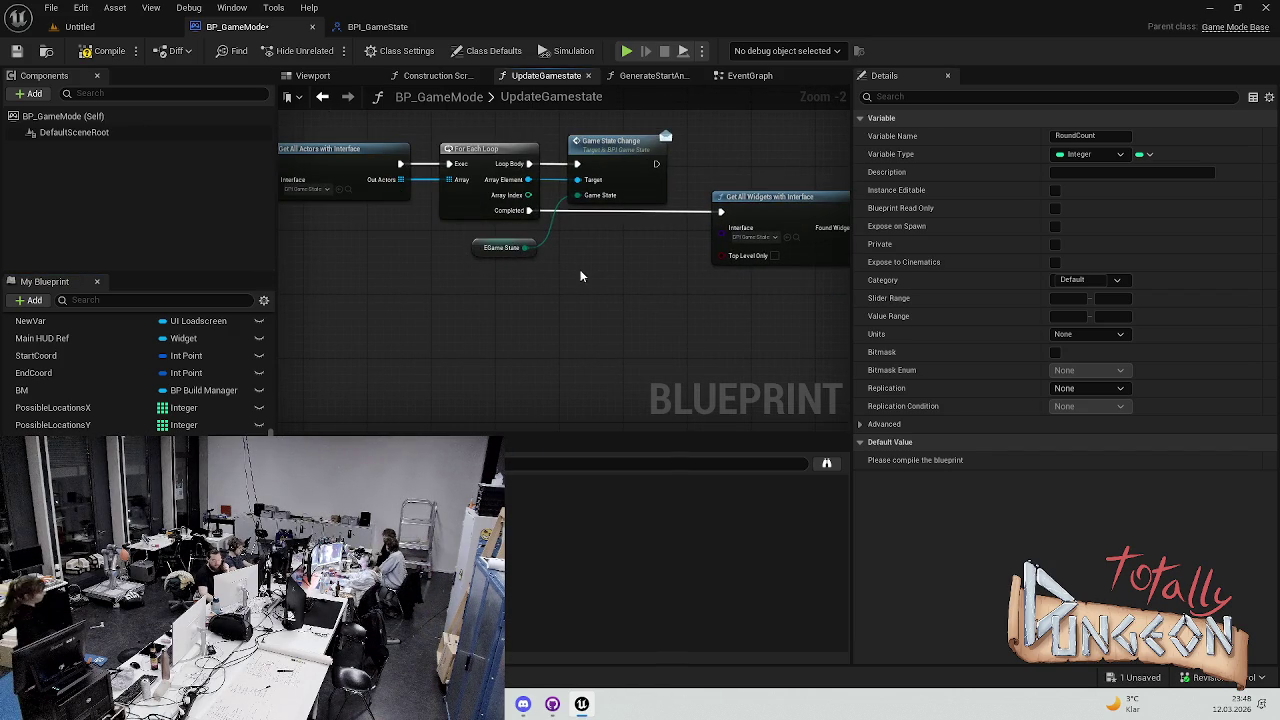
{"action": "left_click_drag", "start_coordinate": [483, 263], "coordinate": [671, 291]}
{"action": "mouse_move", "coordinate": [757, 300]}
{"action": "left_mouse_down"}
{"action": "mouse_move", "coordinate": [445, 276]}
{"action": "mouse_move", "coordinate": [338, 150]}
{"action": "left_mouse_up"}
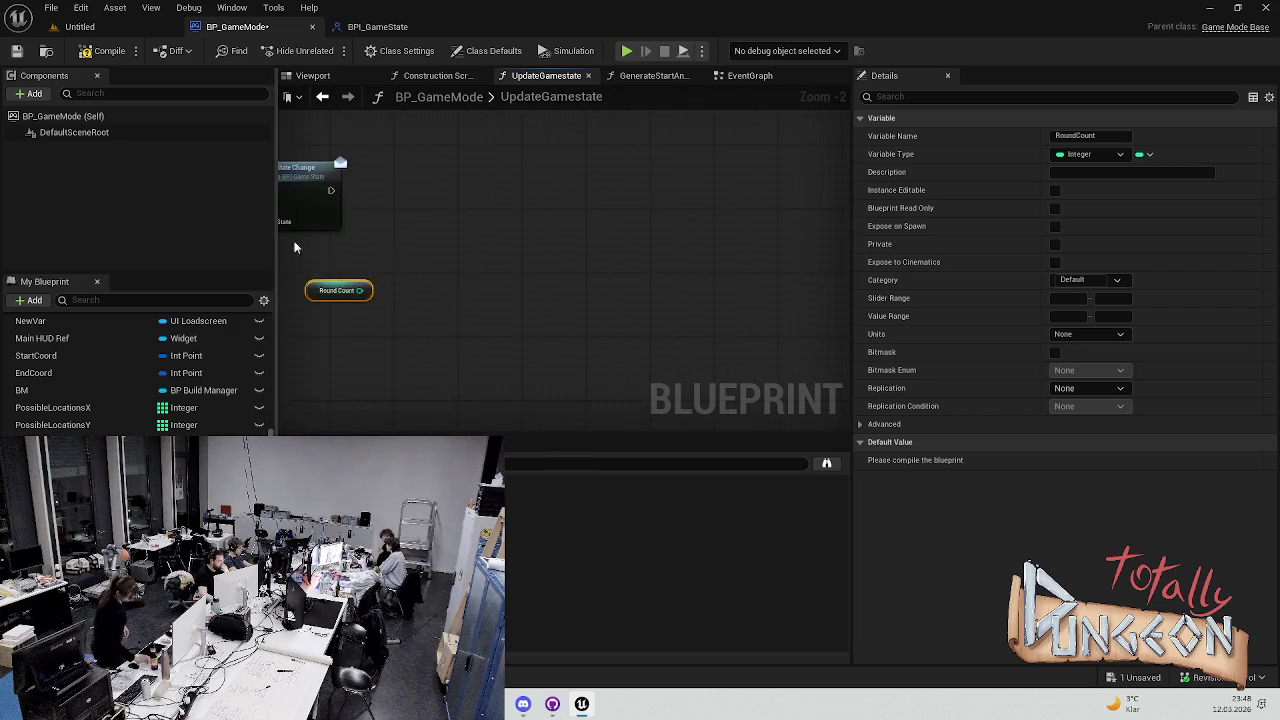
{"action": "scroll", "coordinate": [472, 266], "scroll_direction": "up", "scroll_amount": 2}
{"action": "left_click_drag", "start_coordinate": [460, 195], "coordinate": [628, 212]}
Add a Switch on EGameState fed by the Game State value, position it, and save
{"action": "key", "text": "Escape"}
{"action": "mouse_move", "coordinate": [296, 297]}
{"action": "left_mouse_down"}
{"action": "mouse_move", "coordinate": [680, 220]}
{"action": "mouse_move", "coordinate": [628, 243]}
{"action": "mouse_move", "coordinate": [623, 177]}
{"action": "left_mouse_up"}
{"action": "type", "text": "sw"}
{"action": "key", "text": "Return"}
{"action": "mouse_move", "coordinate": [451, 200]}
{"action": "left_mouse_down"}
{"action": "mouse_move", "coordinate": [600, 210]}
{"action": "mouse_move", "coordinate": [578, 196]}
{"action": "left_mouse_up"}
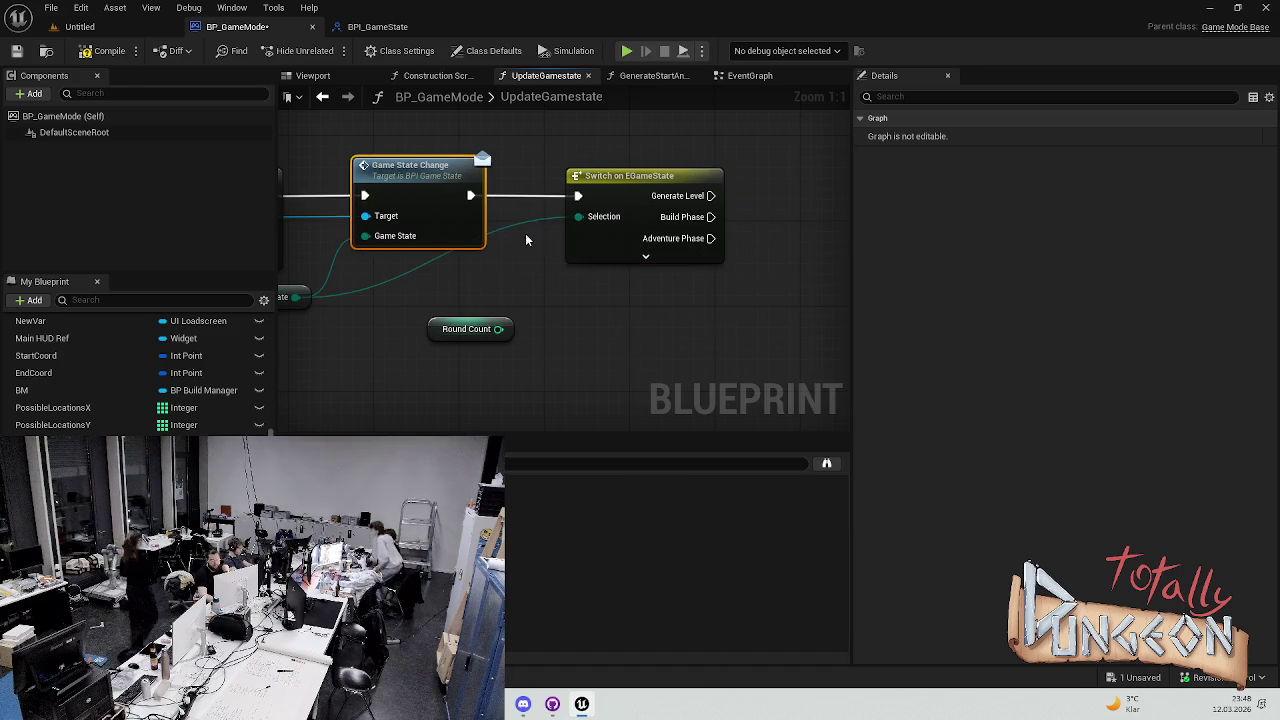
{"action": "mouse_move", "coordinate": [300, 326]}
{"action": "left_mouse_down"}
{"action": "mouse_move", "coordinate": [535, 315]}
{"action": "mouse_move", "coordinate": [407, 214]}
{"action": "left_mouse_up"}
{"action": "left_click", "coordinate": [657, 263]}
{"action": "key", "text": "ctrl+s"}
Feed the Round Count getter into a new integer Add node
{"action": "left_click", "coordinate": [547, 317]}
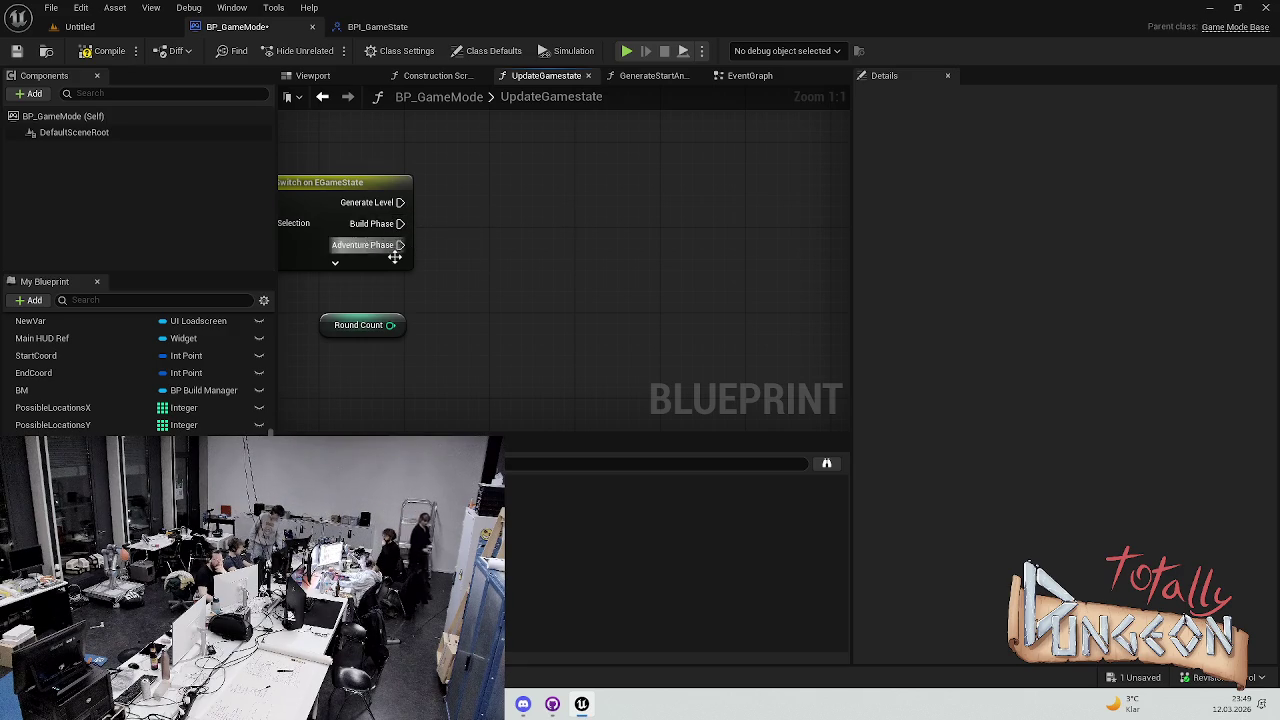
{"action": "left_click_drag", "start_coordinate": [391, 325], "coordinate": [459, 236]}
{"action": "type", "text": "add"}
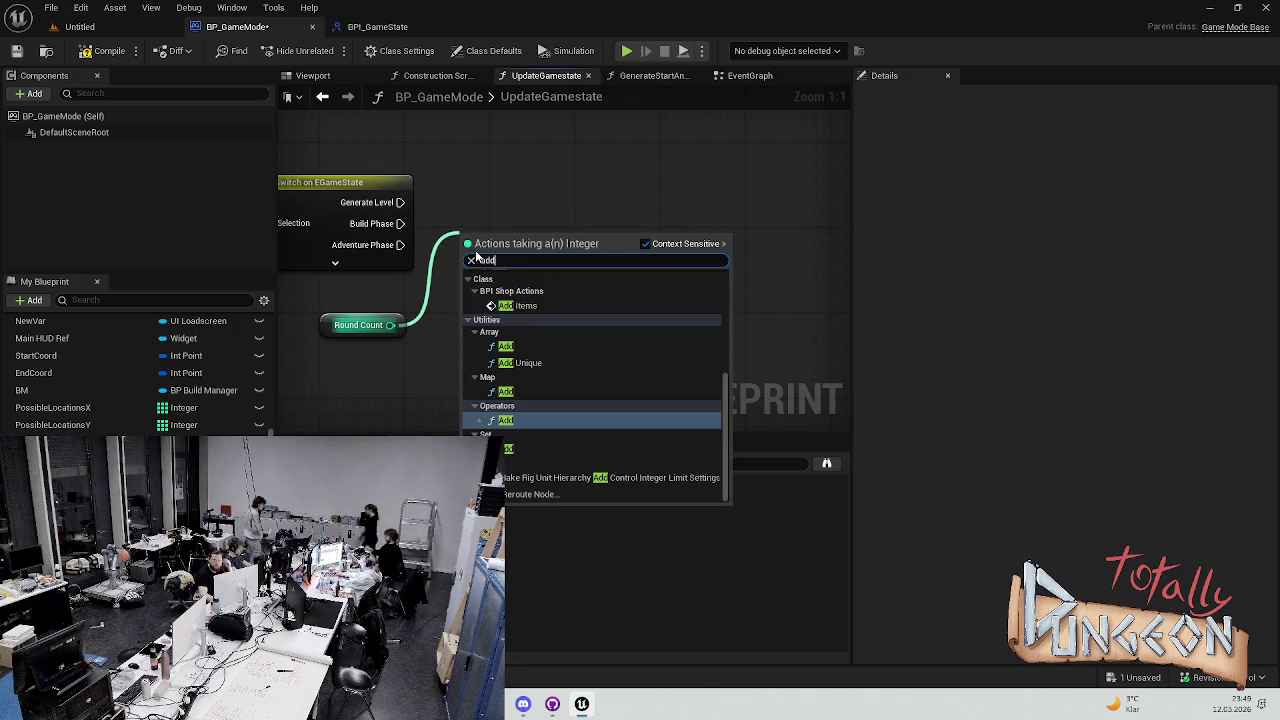
{"action": "left_click", "coordinate": [506, 420]}
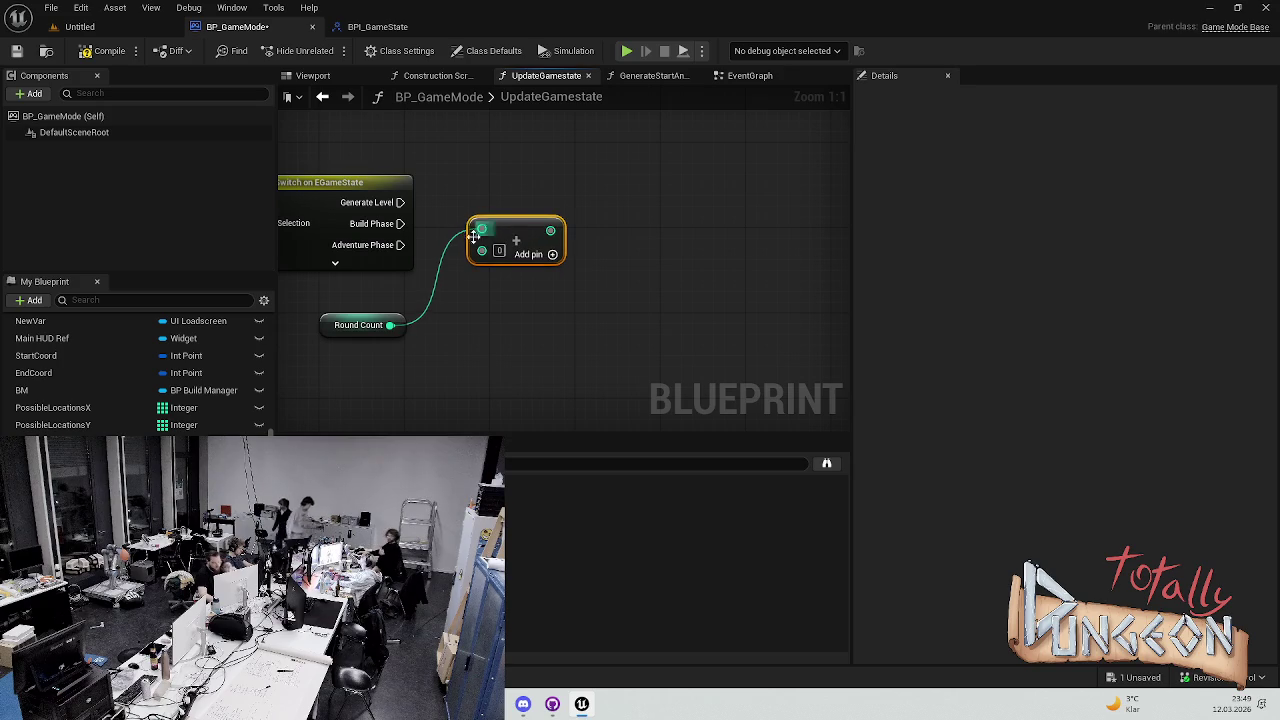
{"action": "left_click_drag", "start_coordinate": [498, 284], "coordinate": [477, 305]}
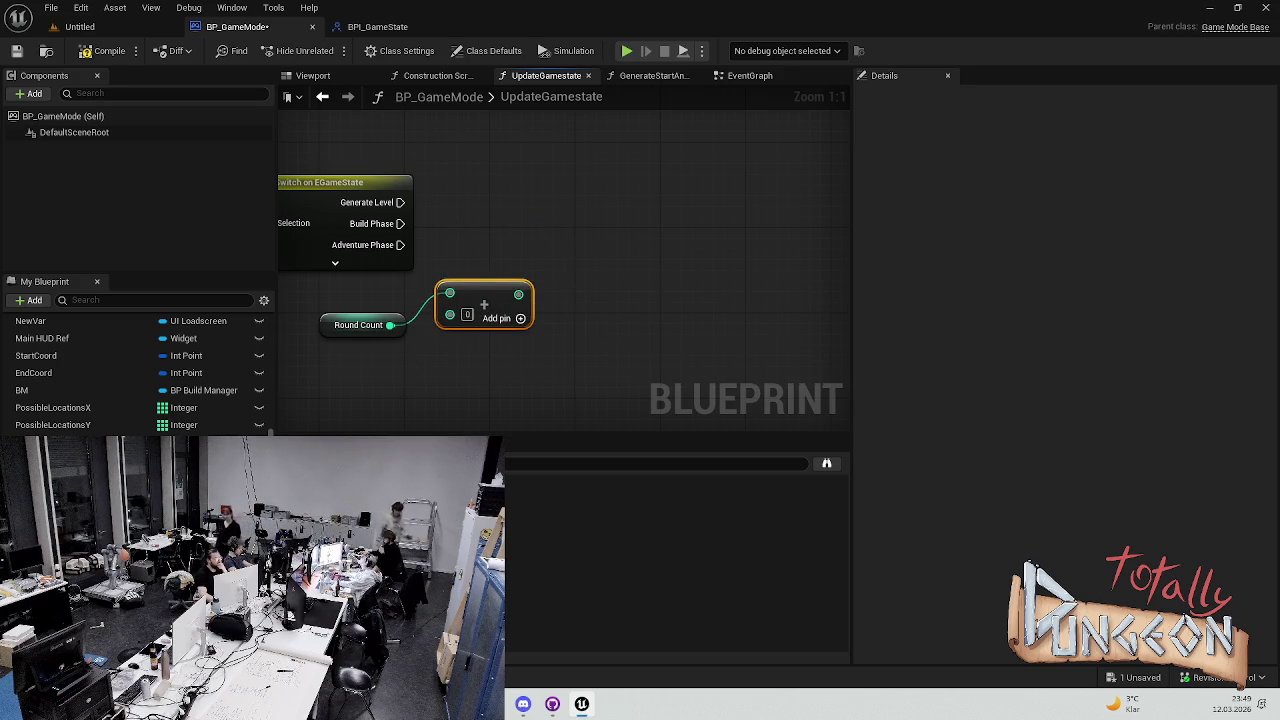
On Build Phase, SET Round Count to the Add result with 1 as second value
{"action": "mouse_move", "coordinate": [358, 325]}
{"action": "left_mouse_down"}
{"action": "mouse_move", "coordinate": [564, 325]}
{"action": "mouse_move", "coordinate": [535, 250]}
{"action": "mouse_move", "coordinate": [385, 225]}
{"action": "left_mouse_up"}
{"action": "left_click_drag", "start_coordinate": [509, 243], "coordinate": [530, 222]}
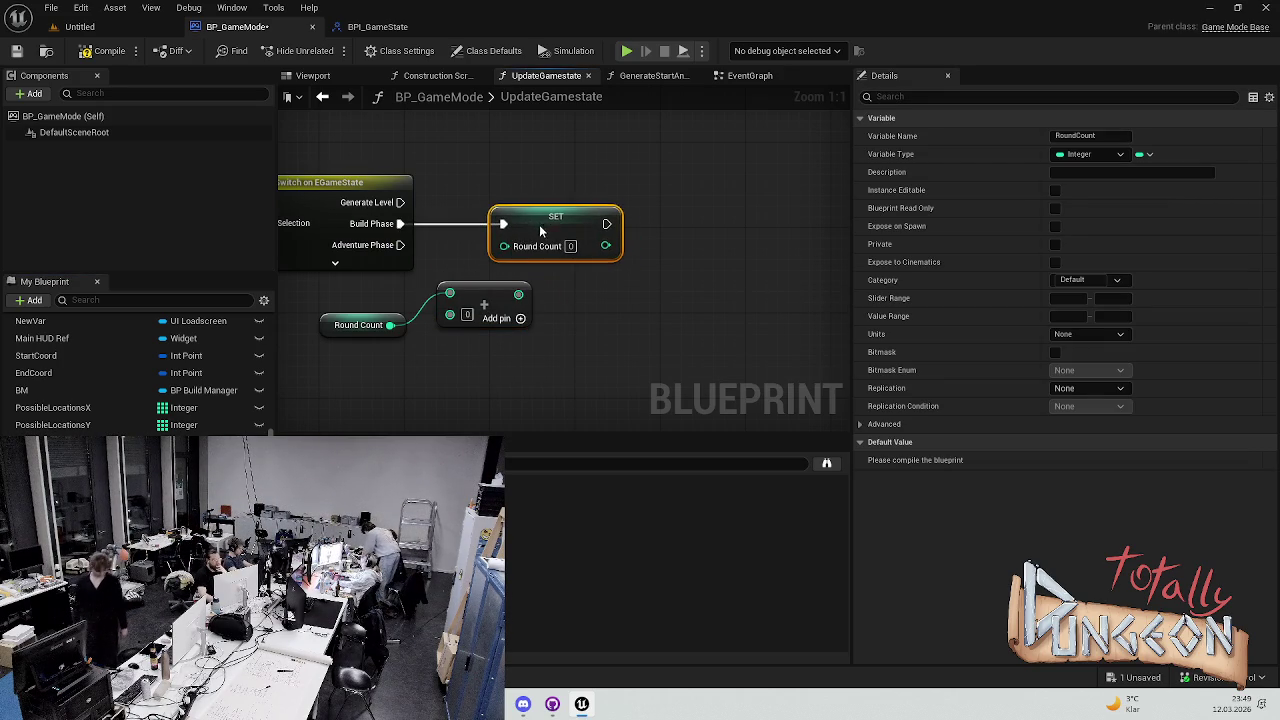
{"action": "left_click", "coordinate": [466, 314]}
{"action": "type", "text": "1"}
{"action": "left_click", "coordinate": [560, 314]}
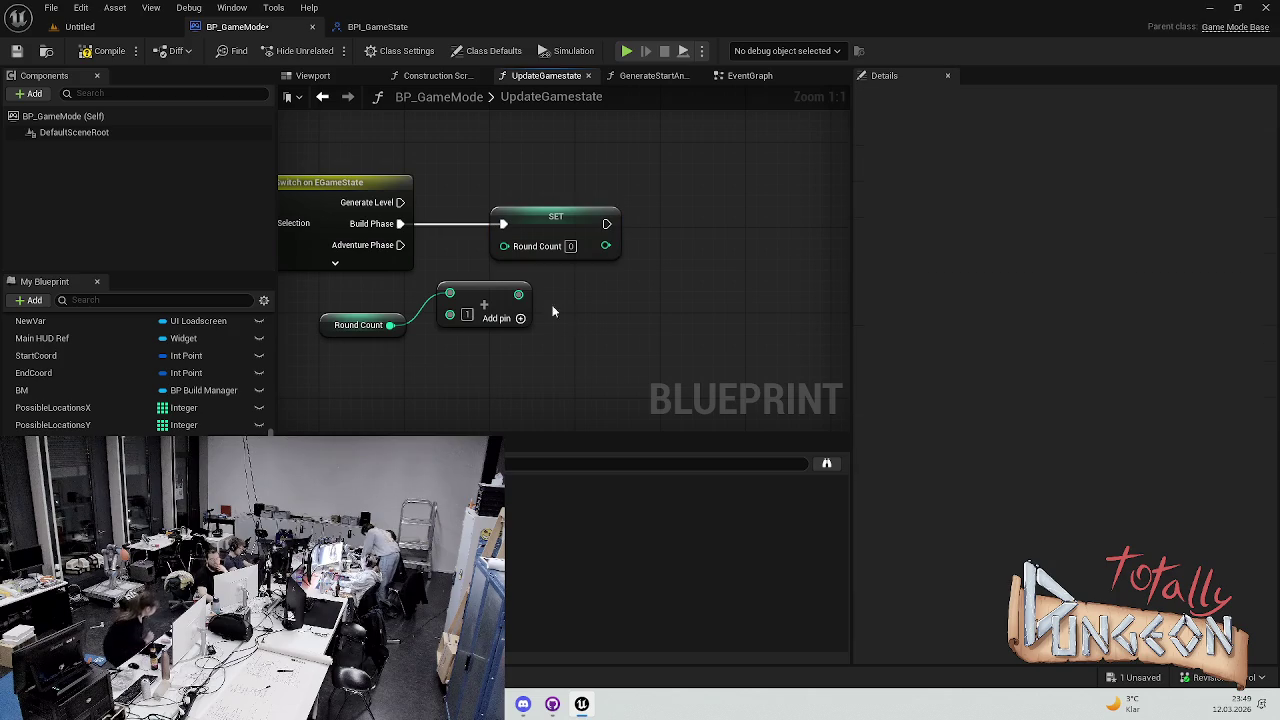
{"action": "left_click_drag", "start_coordinate": [517, 293], "coordinate": [504, 245]}
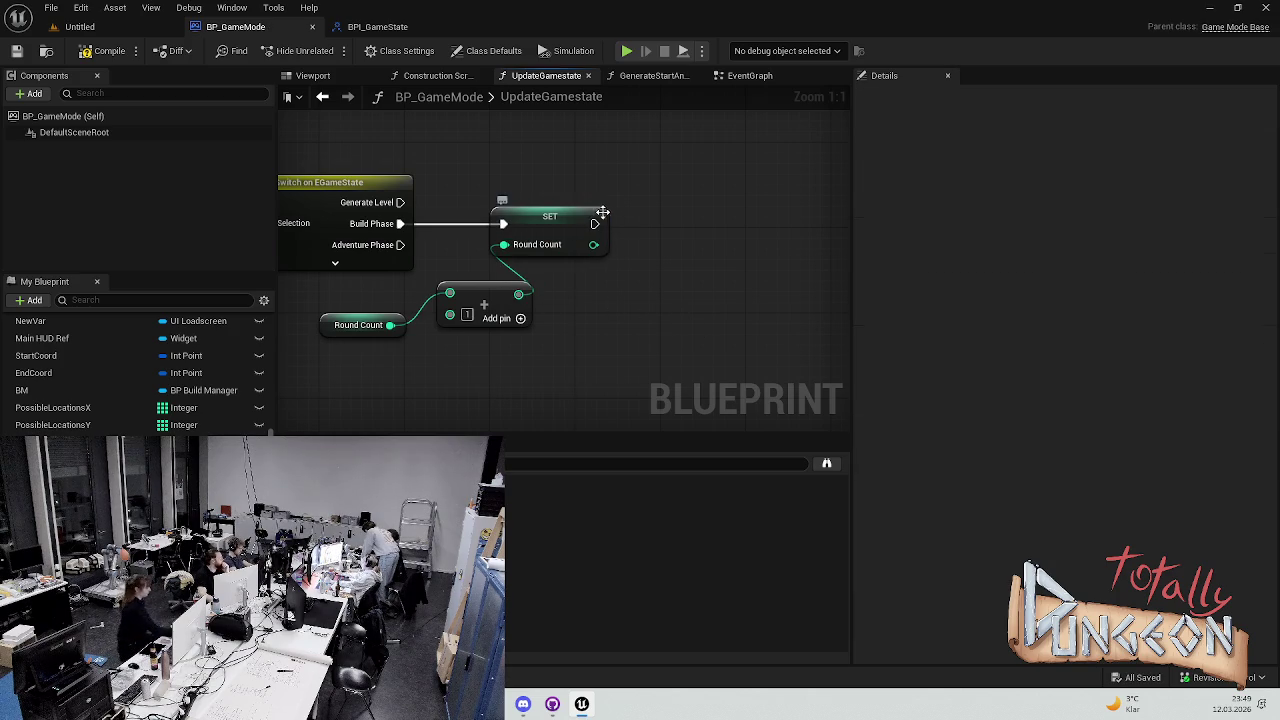
{"action": "left_click_drag", "start_coordinate": [595, 223], "coordinate": [689, 231]}
Add a Print String after SET Round Count with the text 'Runde'
{"action": "type", "text": "print"}
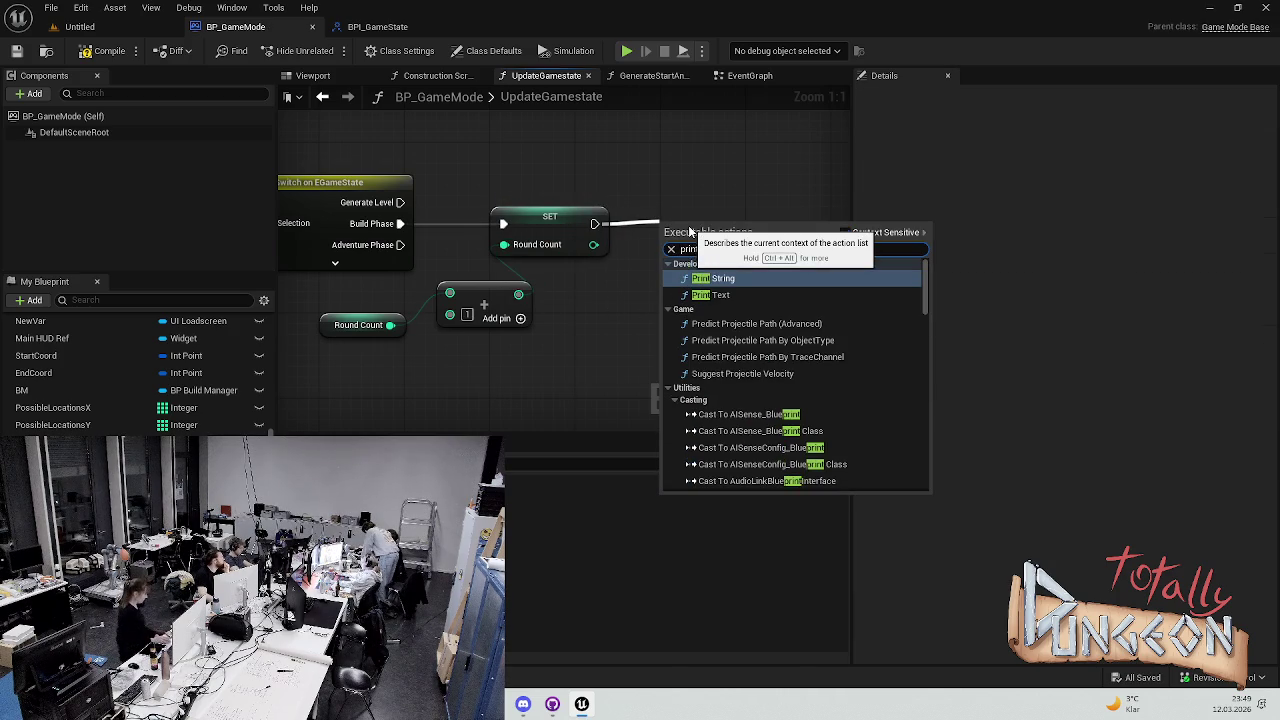
{"action": "left_click", "coordinate": [766, 282]}
{"action": "key", "text": "q"}
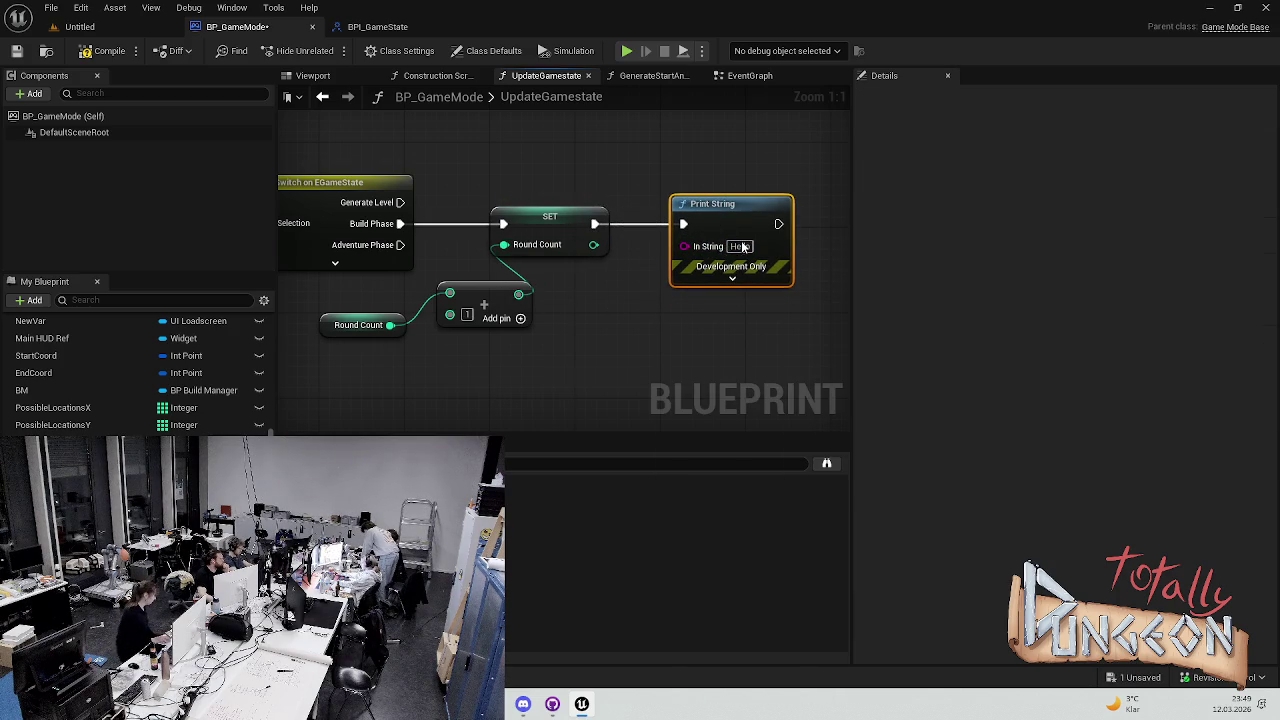
{"action": "left_click", "coordinate": [740, 246]}
{"action": "type", "text": "Runde"}
{"action": "key", "text": "Return"}
Feed In String from an Append of 'Runde' and the incremented count, then save
{"action": "left_click_drag", "start_coordinate": [683, 246], "coordinate": [640, 303]}
{"action": "type", "text": "append"}
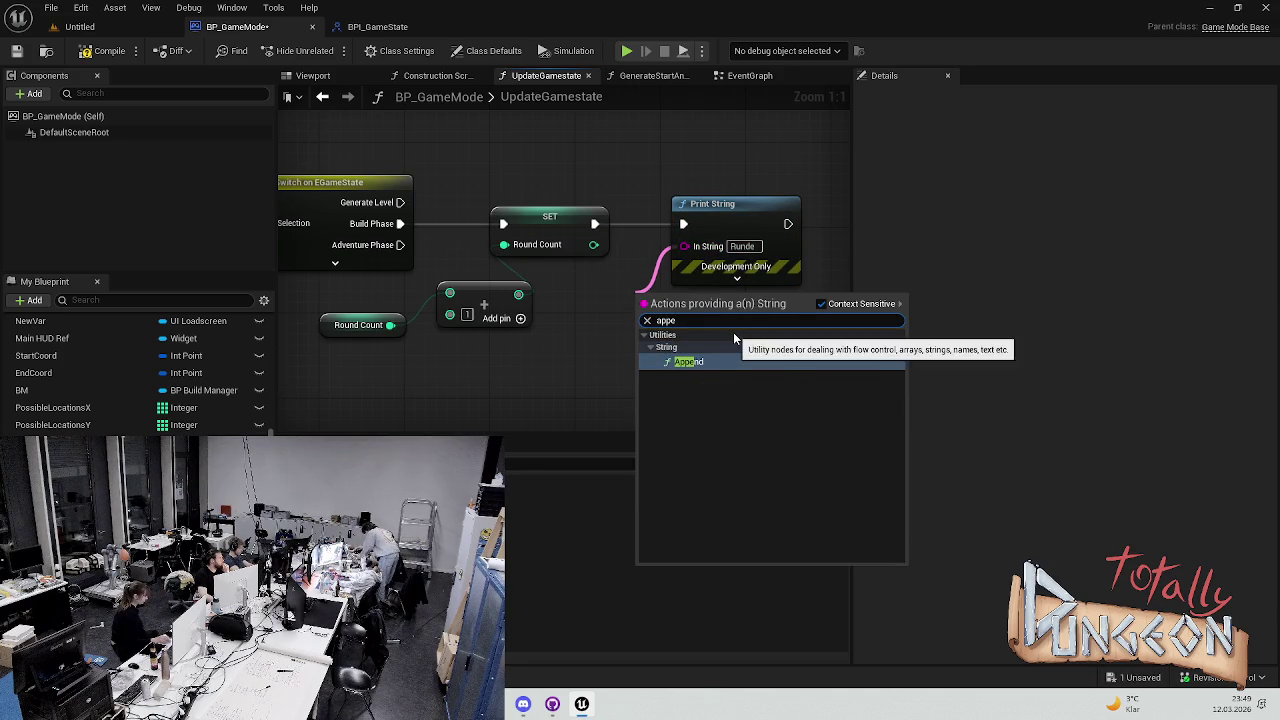
{"action": "left_click", "coordinate": [718, 360]}
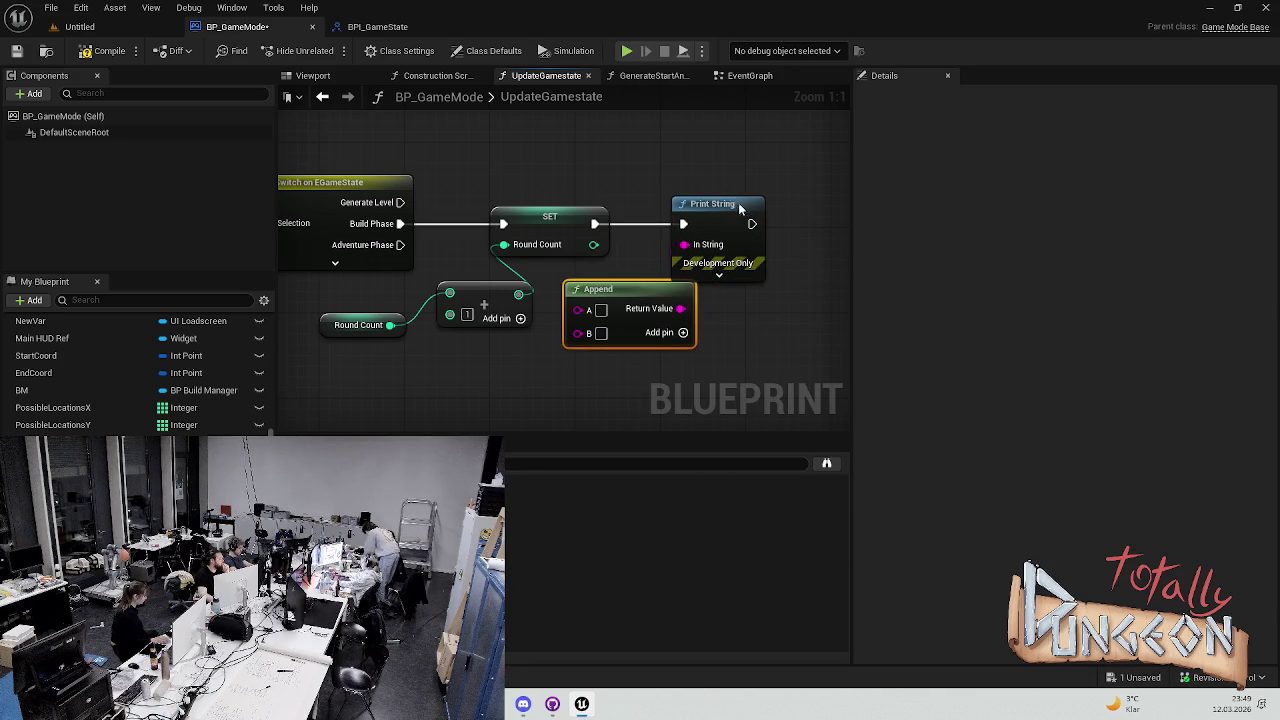
{"action": "left_click_drag", "start_coordinate": [737, 206], "coordinate": [801, 206]}
{"action": "left_click_drag", "start_coordinate": [628, 289], "coordinate": [650, 289]}
{"action": "left_click", "coordinate": [623, 310]}
{"action": "type", "text": "Runde"}
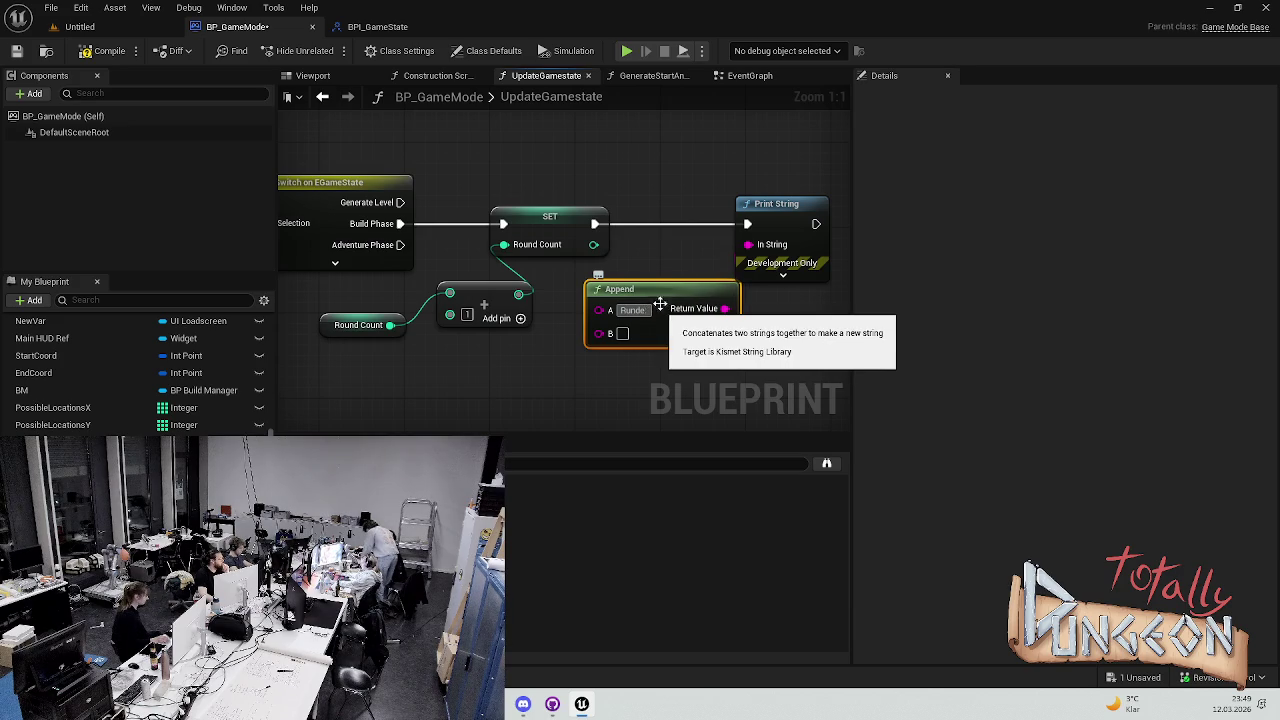
{"action": "left_click_drag", "start_coordinate": [518, 293], "coordinate": [600, 334]}
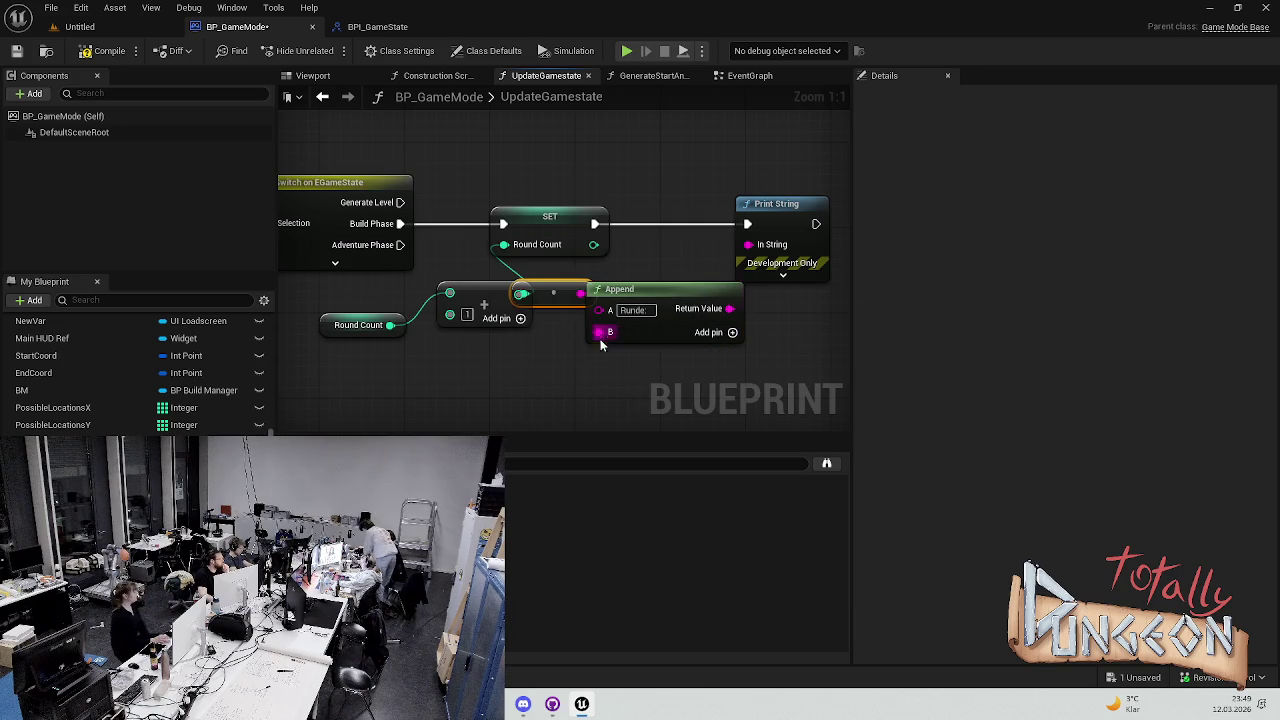
{"action": "left_click_drag", "start_coordinate": [553, 292], "coordinate": [553, 388]}
{"action": "key", "text": "ctrl+s"}
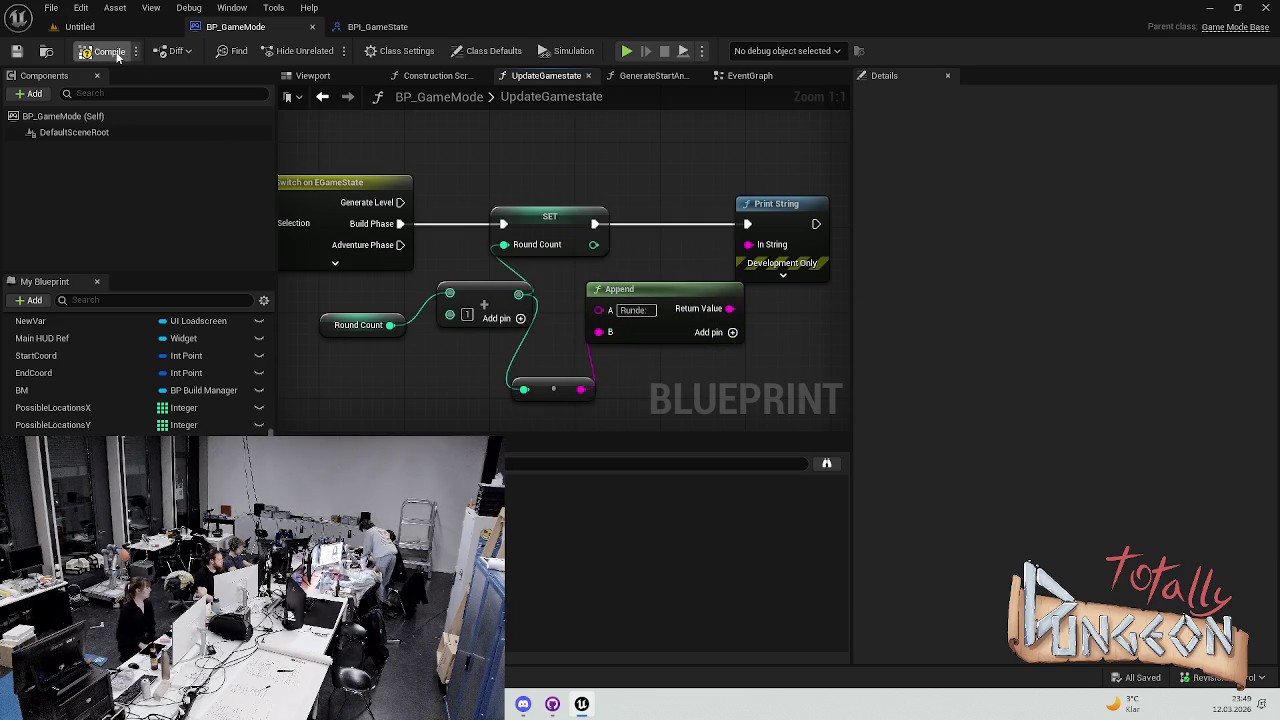
{"action": "left_click", "coordinate": [80, 26]}
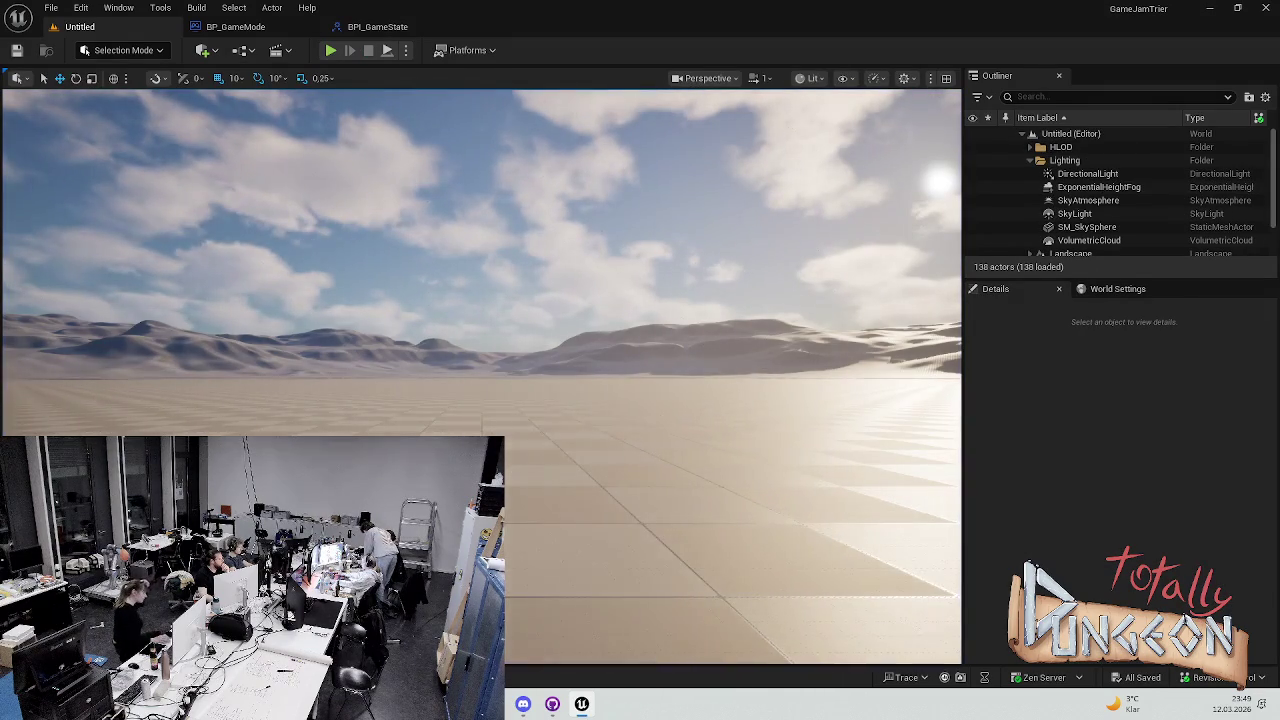
Open the Content Drawer and browse HUD, Splash, Tabea, Input Actions and fonts folders to Maps
{"action": "key", "text": "ctrl+space"}
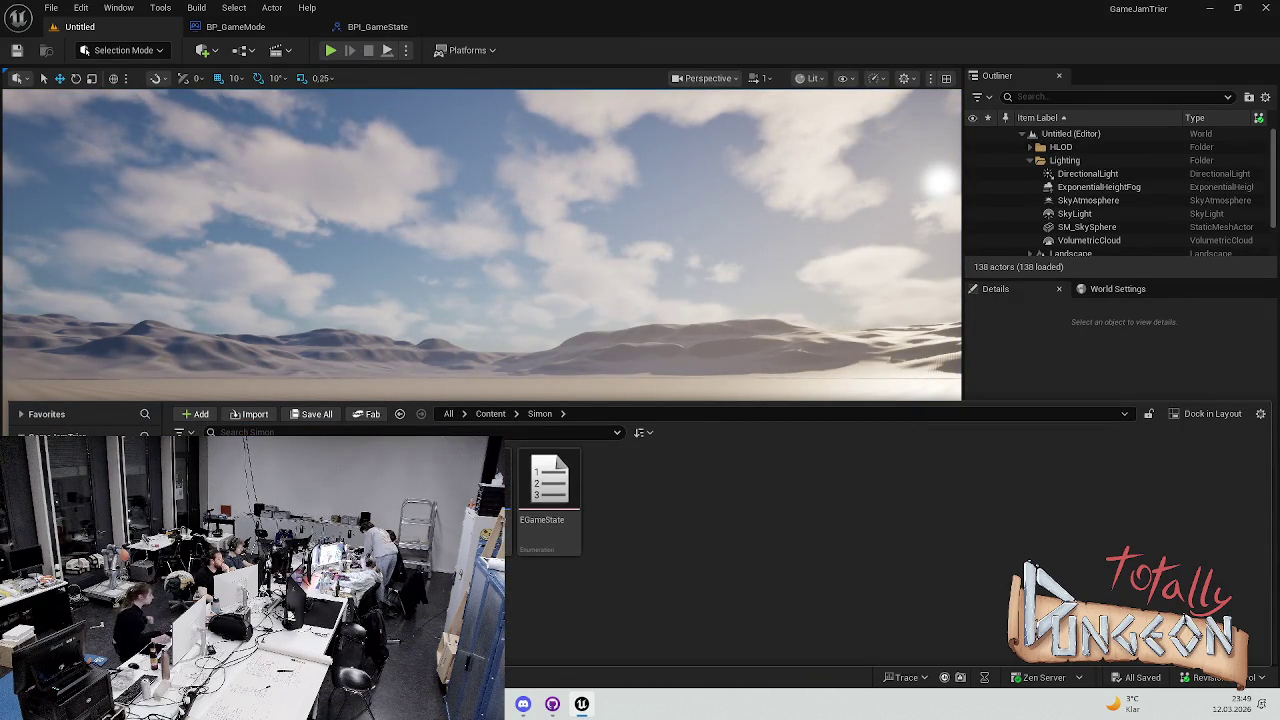
{"action": "double_click", "coordinate": [479, 495]}
{"action": "left_click", "coordinate": [60, 500]}
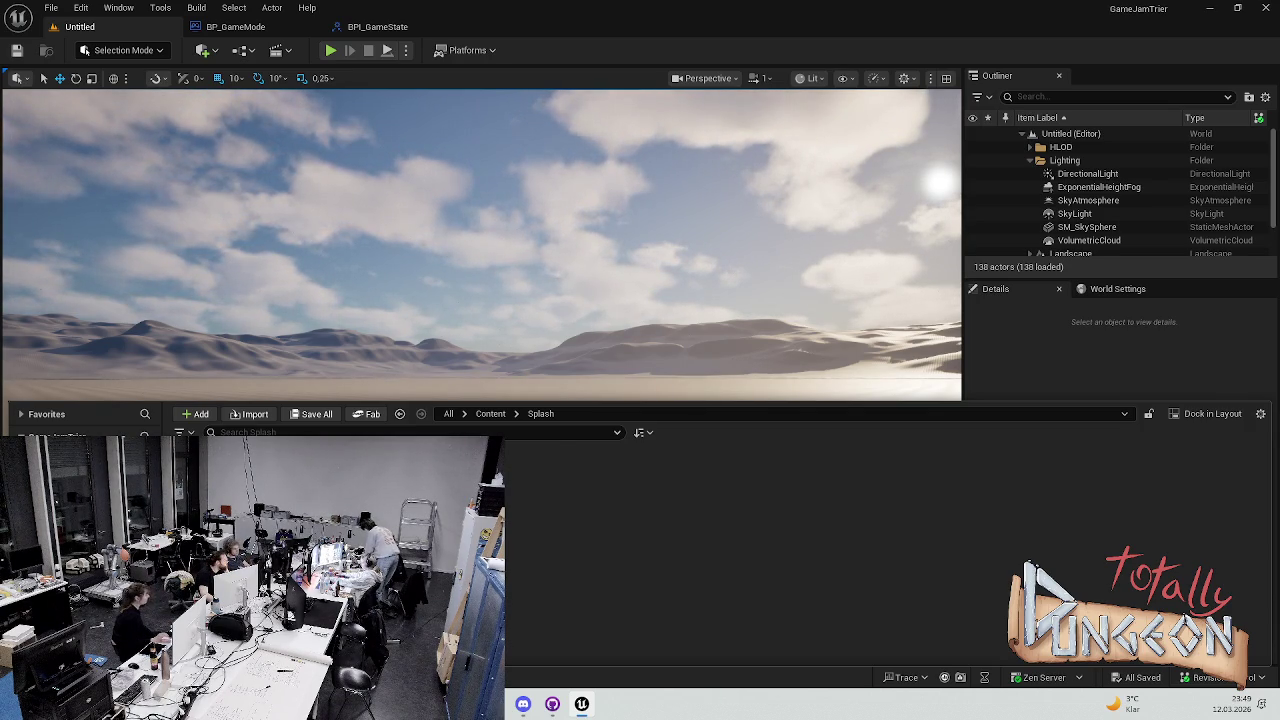
{"action": "key", "text": "Down"}
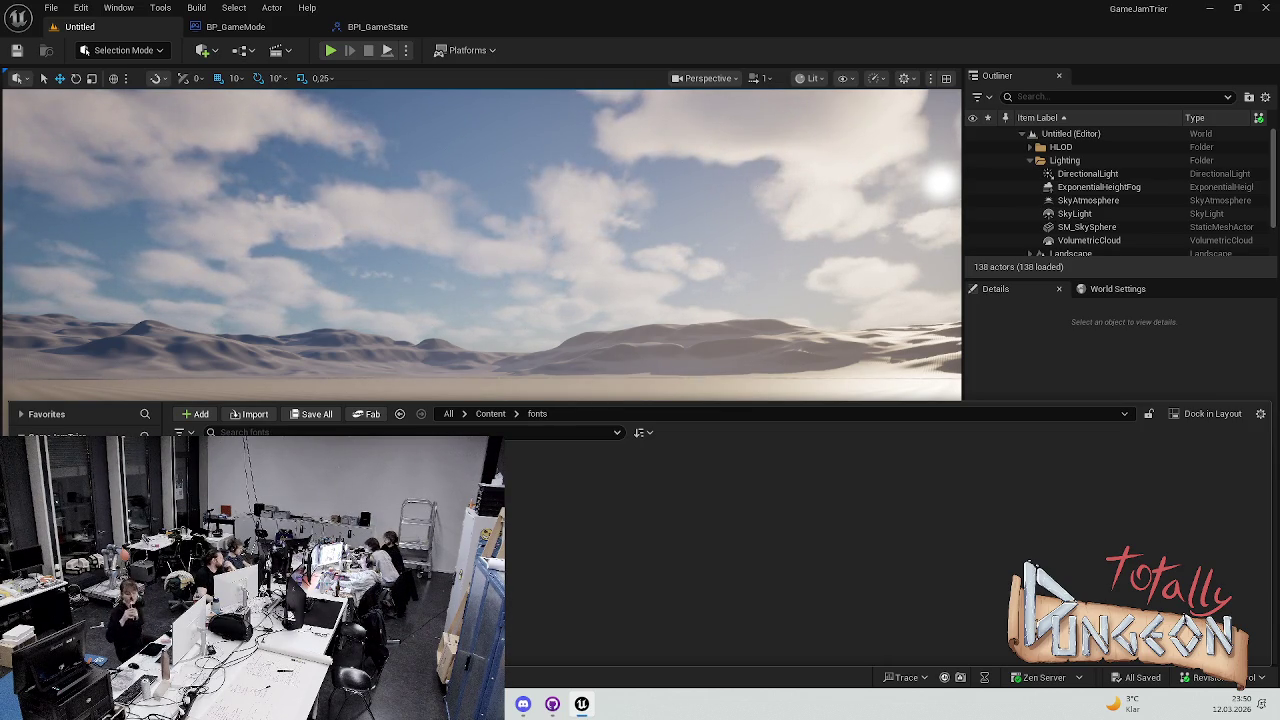
{"action": "key", "text": "Down"}
{"action": "key", "text": "Down"}
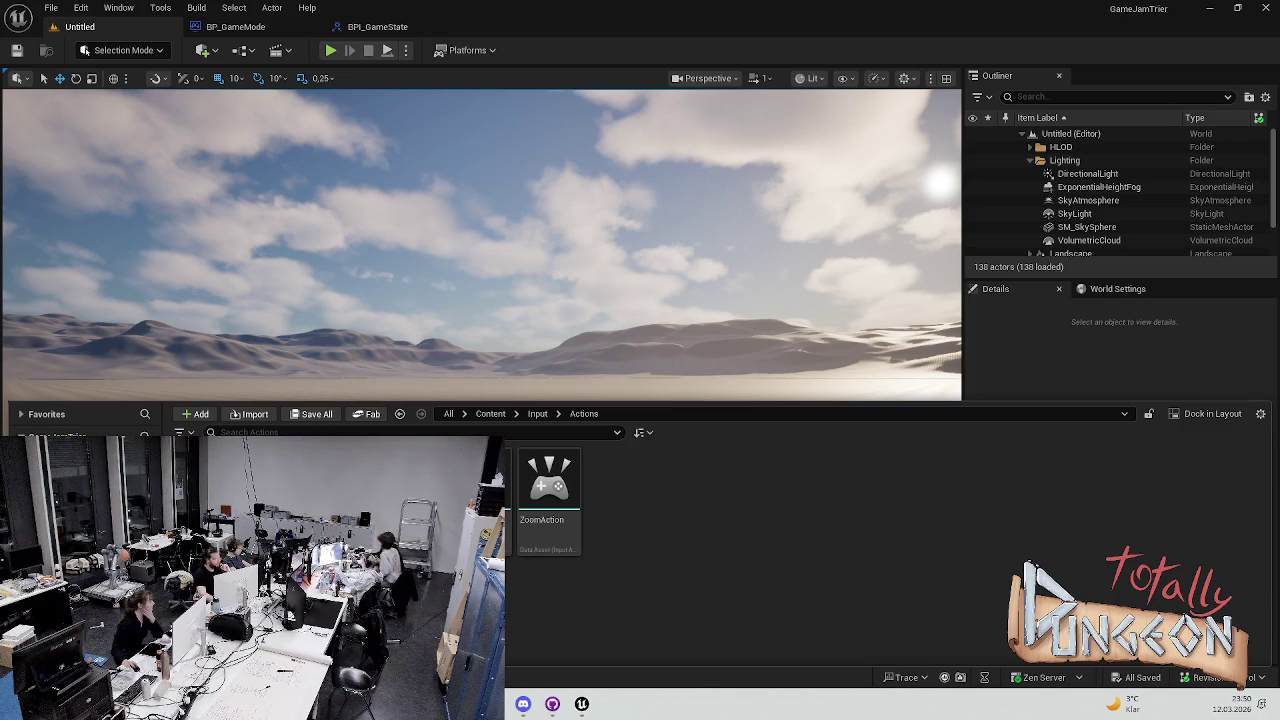
{"action": "left_click", "coordinate": [490, 413]}
{"action": "double_click", "coordinate": [691, 475]}
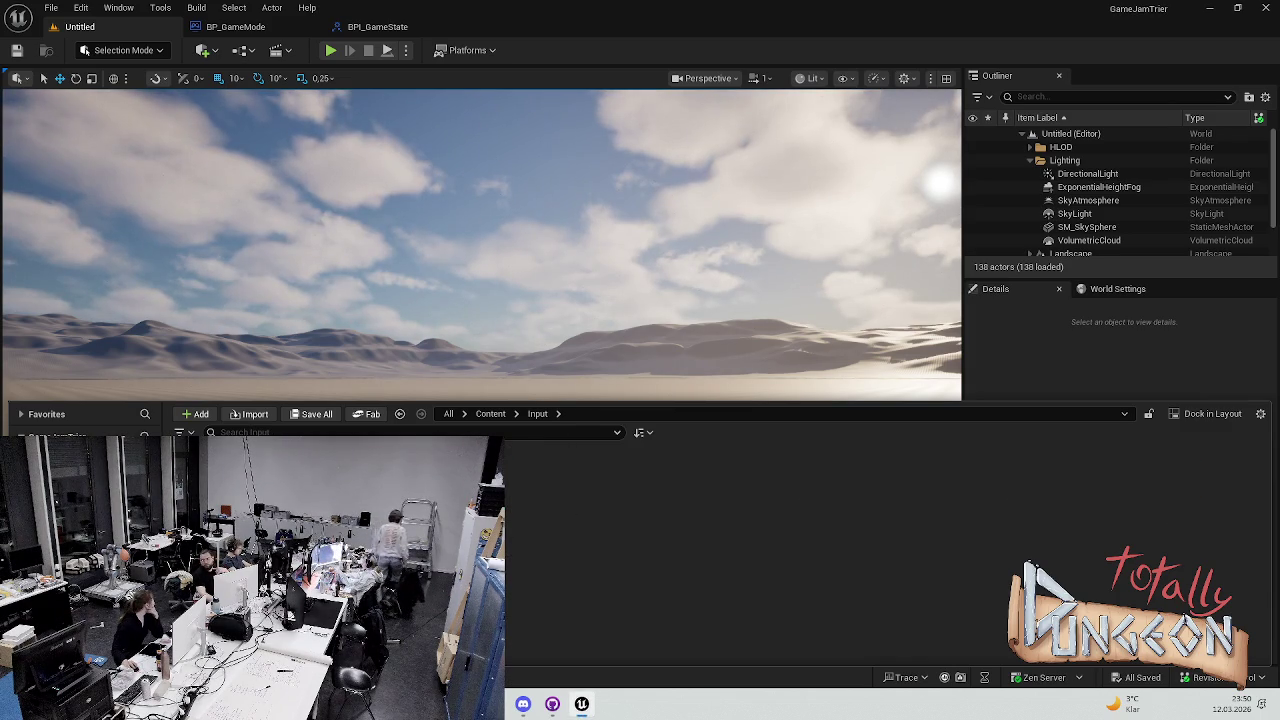
{"action": "left_click", "coordinate": [60, 480]}
Open the TabWorld level, delete the phoenix figure, and start a Play-in-Editor session
{"action": "double_click", "coordinate": [470, 470]}
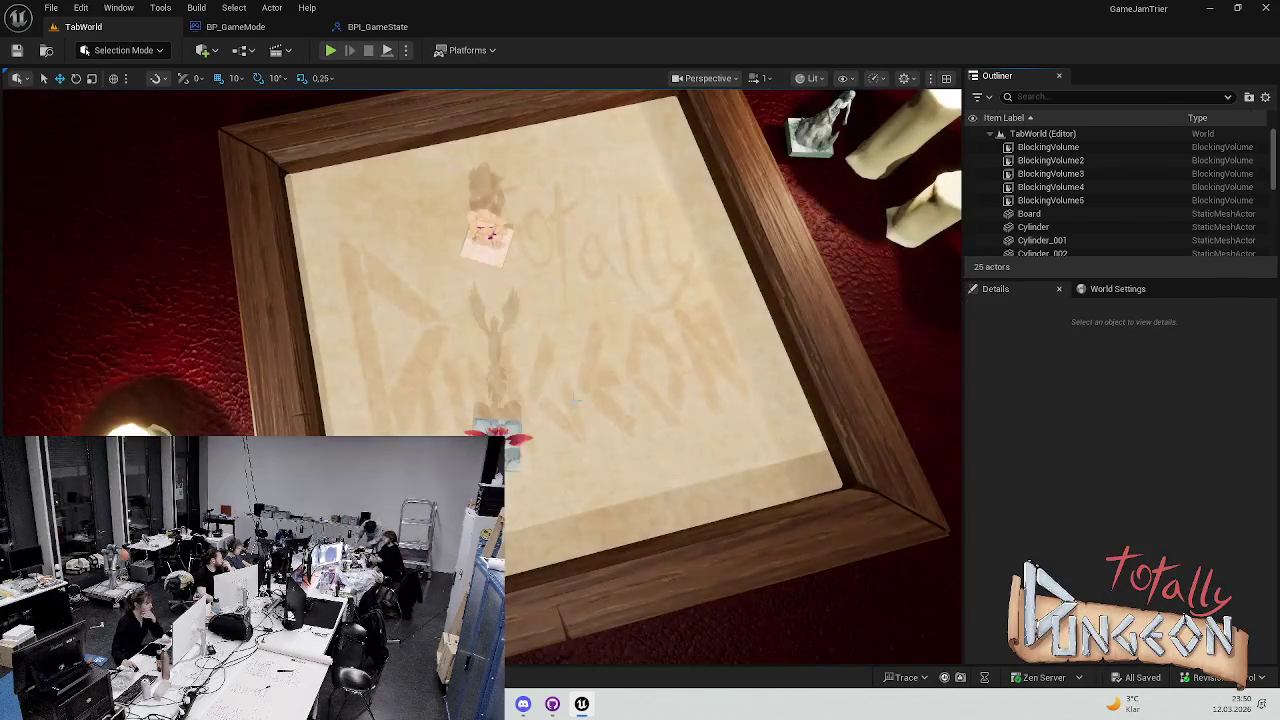
{"action": "left_click", "coordinate": [478, 254]}
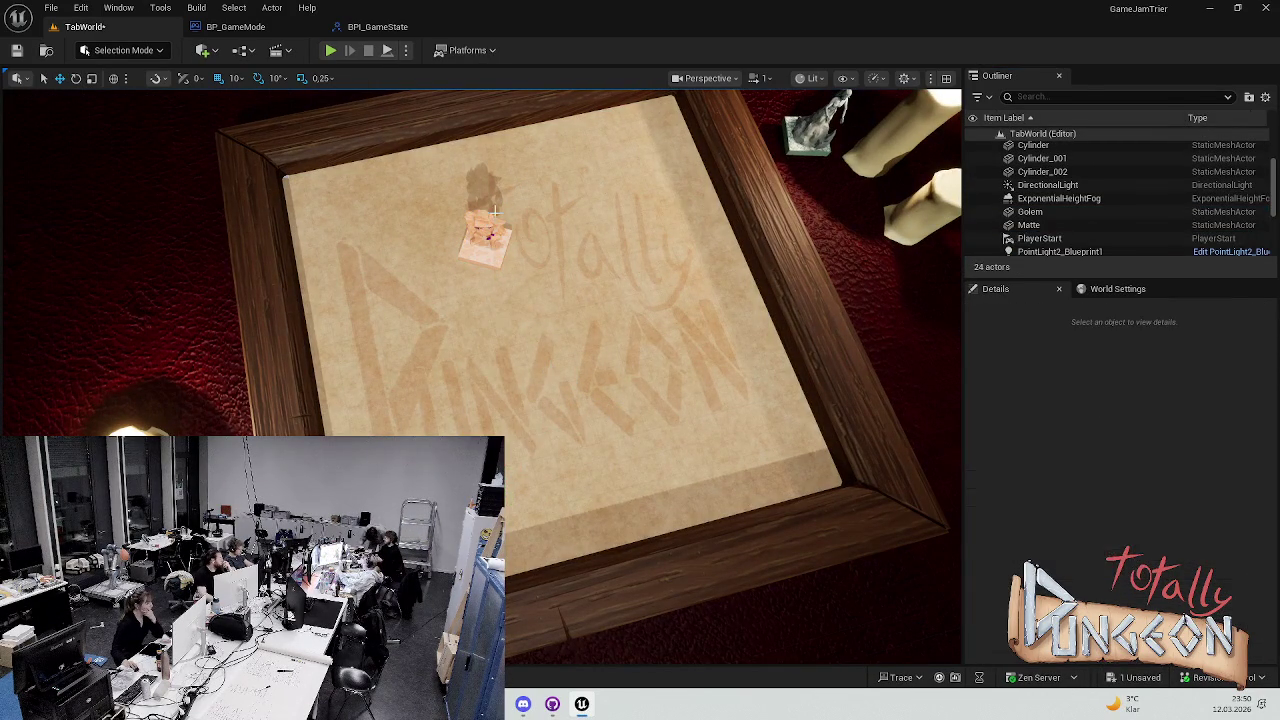
{"action": "key", "text": "Delete"}
{"action": "scroll", "coordinate": [563, 288], "scroll_direction": "up", "scroll_amount": 3}
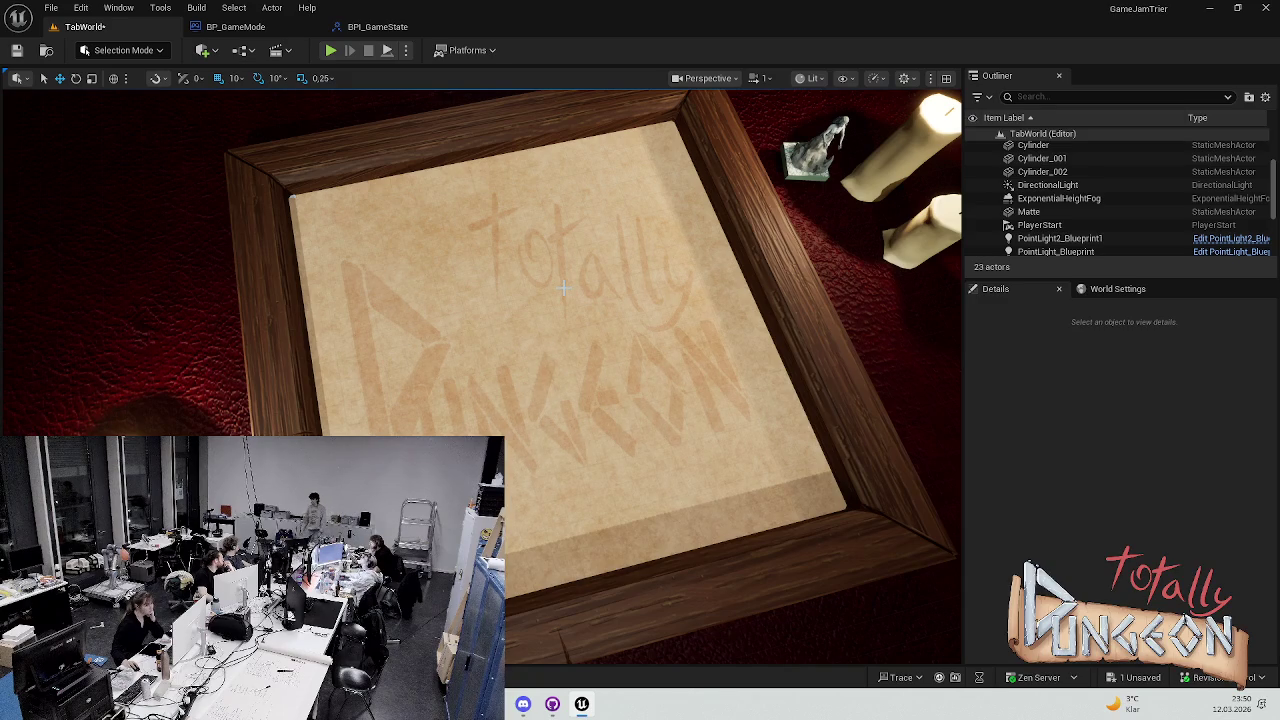
{"action": "left_click", "coordinate": [330, 50]}
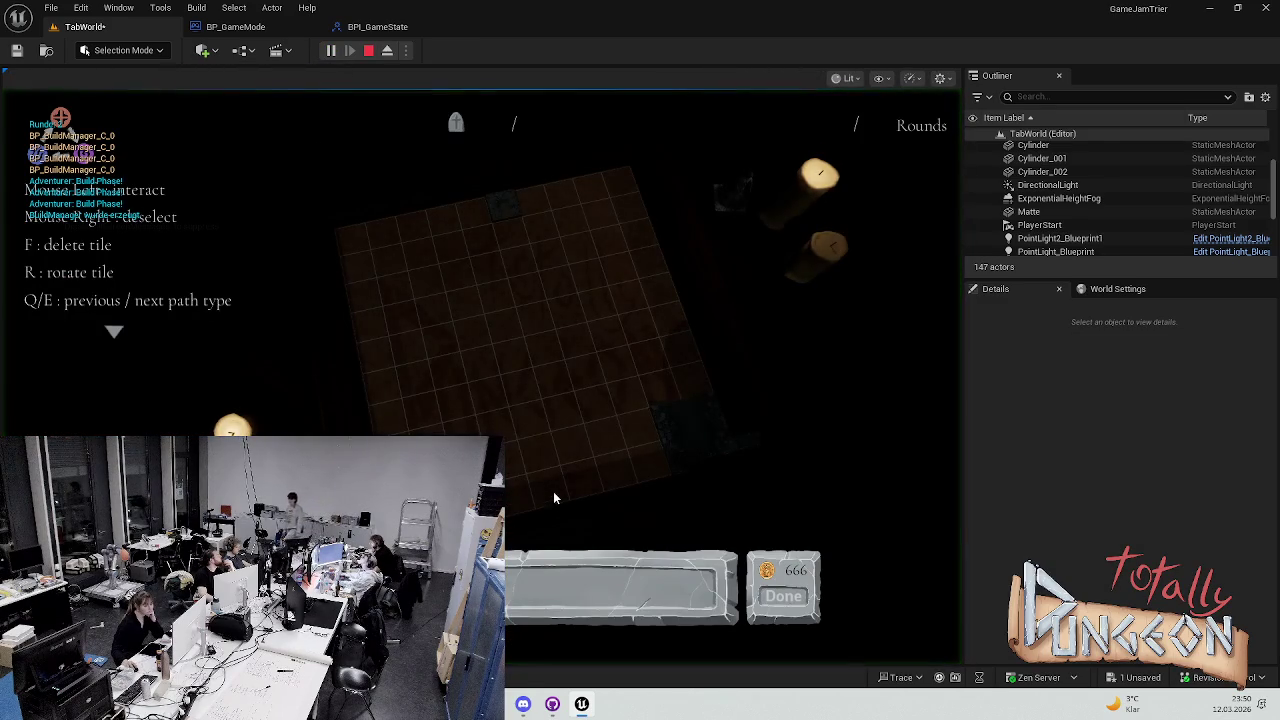
Paint a stone path down the board, click Done, and stop the first test run
{"action": "mouse_move", "coordinate": [508, 228]}
{"action": "left_mouse_down"}
{"action": "mouse_move", "coordinate": [549, 414]}
{"action": "mouse_move", "coordinate": [525, 420]}
{"action": "mouse_move", "coordinate": [612, 418]}
{"action": "mouse_move", "coordinate": [655, 400]}
{"action": "left_mouse_up"}
{"action": "left_click", "coordinate": [783, 596]}
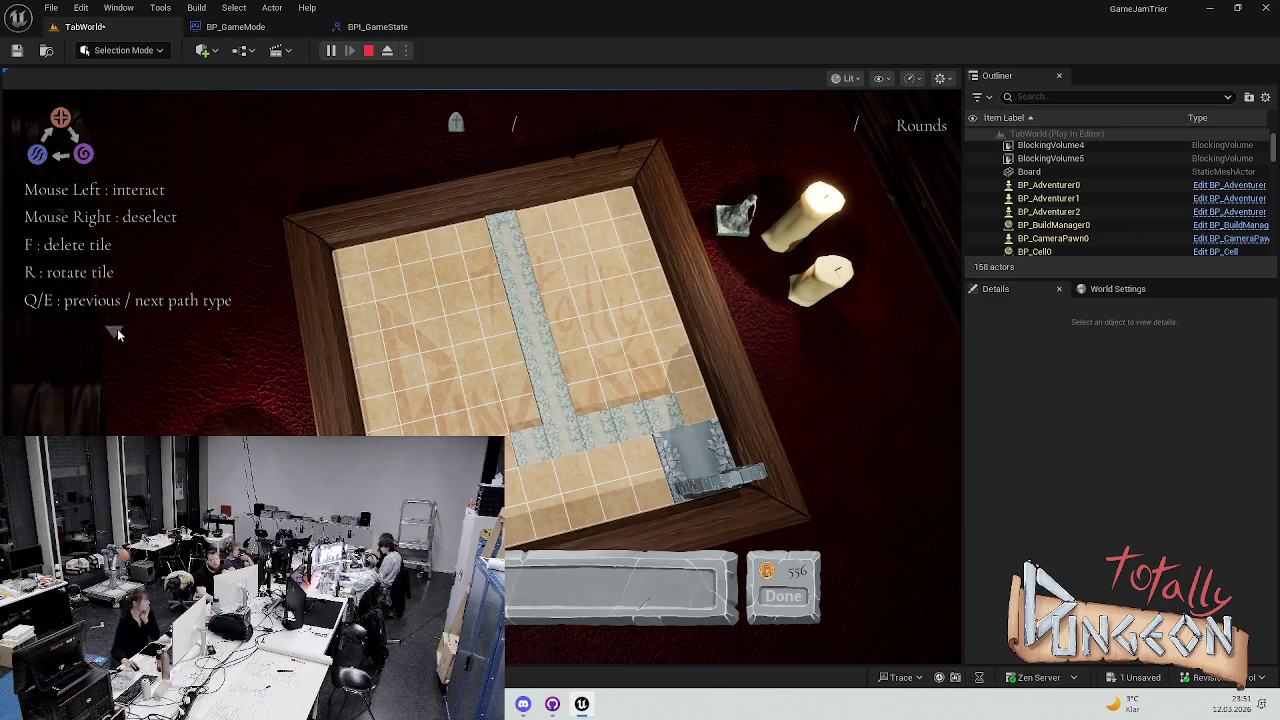
{"action": "mouse_move", "coordinate": [118, 327]}
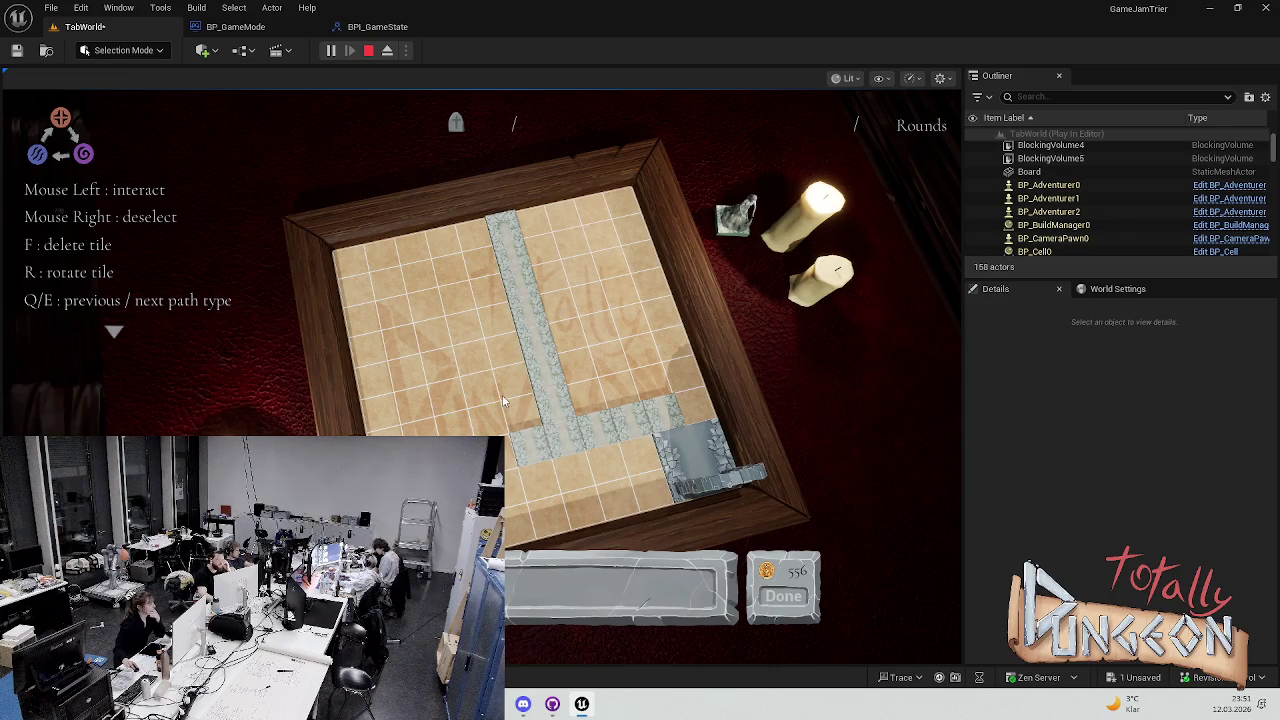
{"action": "key", "text": "Escape"}
Replay, lay a long path row across the board, click Done, and stop the session
{"action": "left_click", "coordinate": [330, 50]}
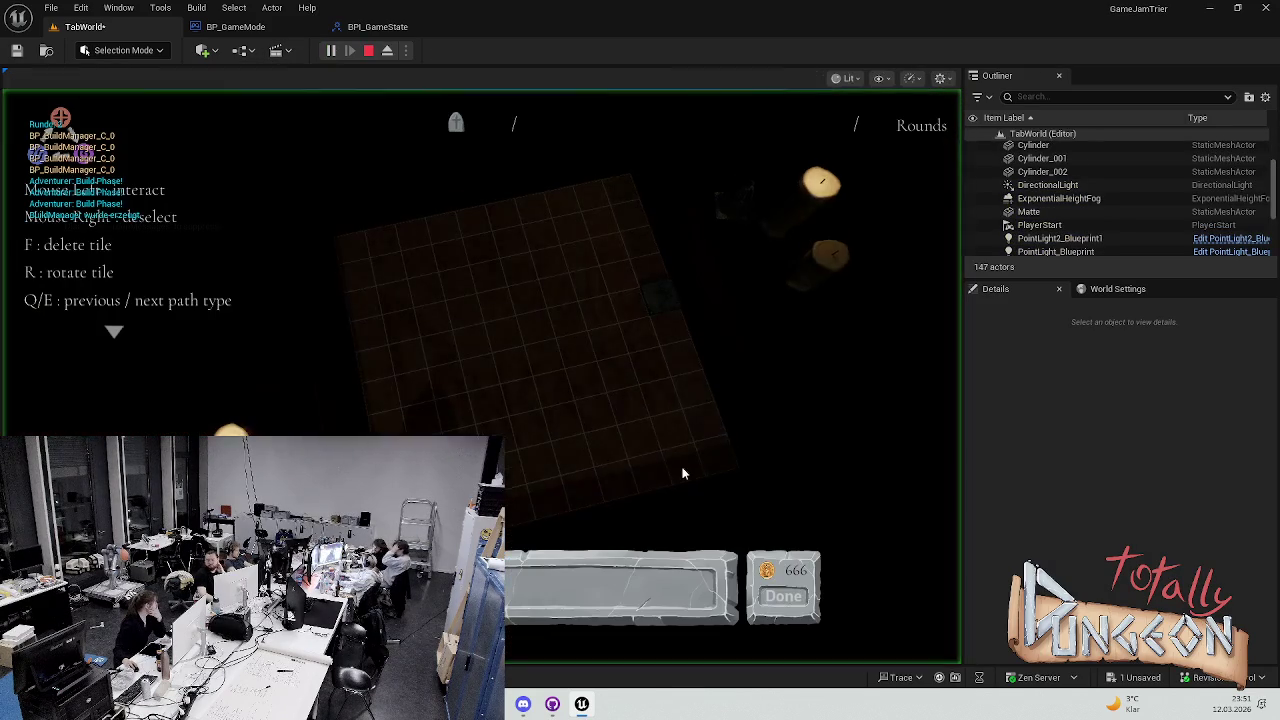
{"action": "mouse_move", "coordinate": [586, 318]}
{"action": "left_mouse_down"}
{"action": "mouse_move", "coordinate": [400, 358]}
{"action": "mouse_move", "coordinate": [405, 420]}
{"action": "left_mouse_up"}
{"action": "left_click", "coordinate": [783, 596]}
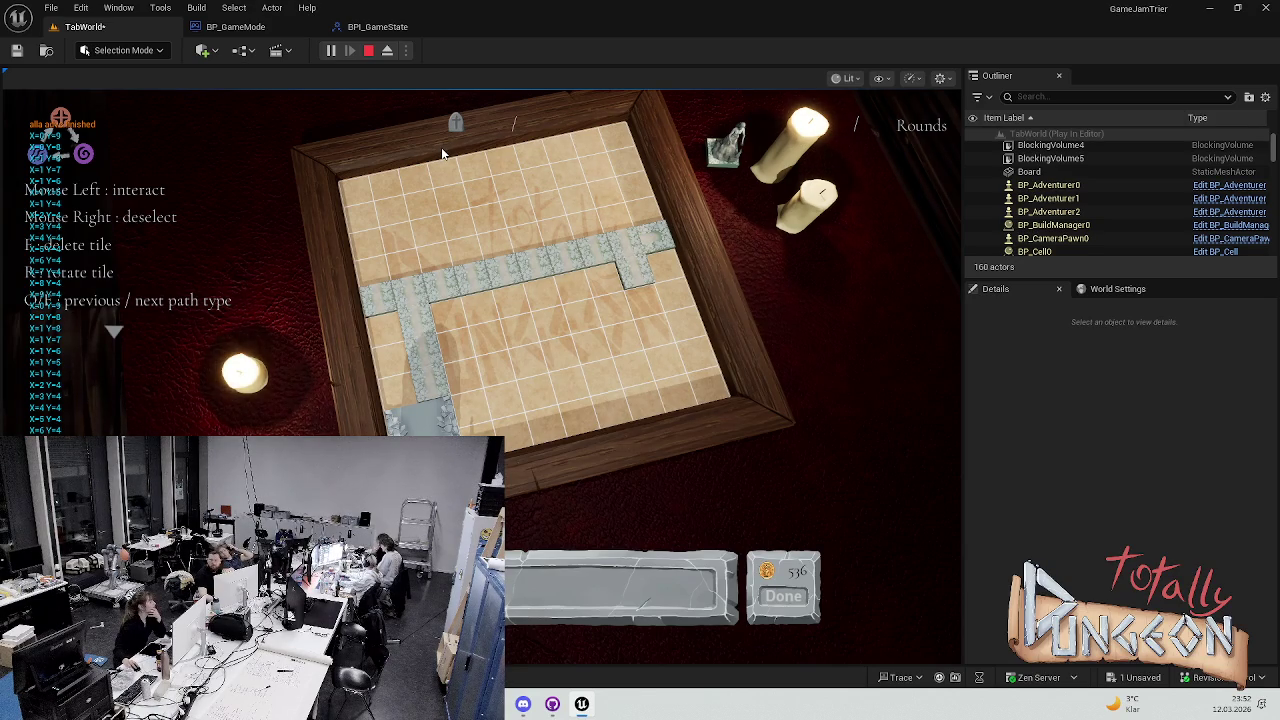
{"action": "scroll", "coordinate": [439, 136], "scroll_direction": "up", "scroll_amount": 2}
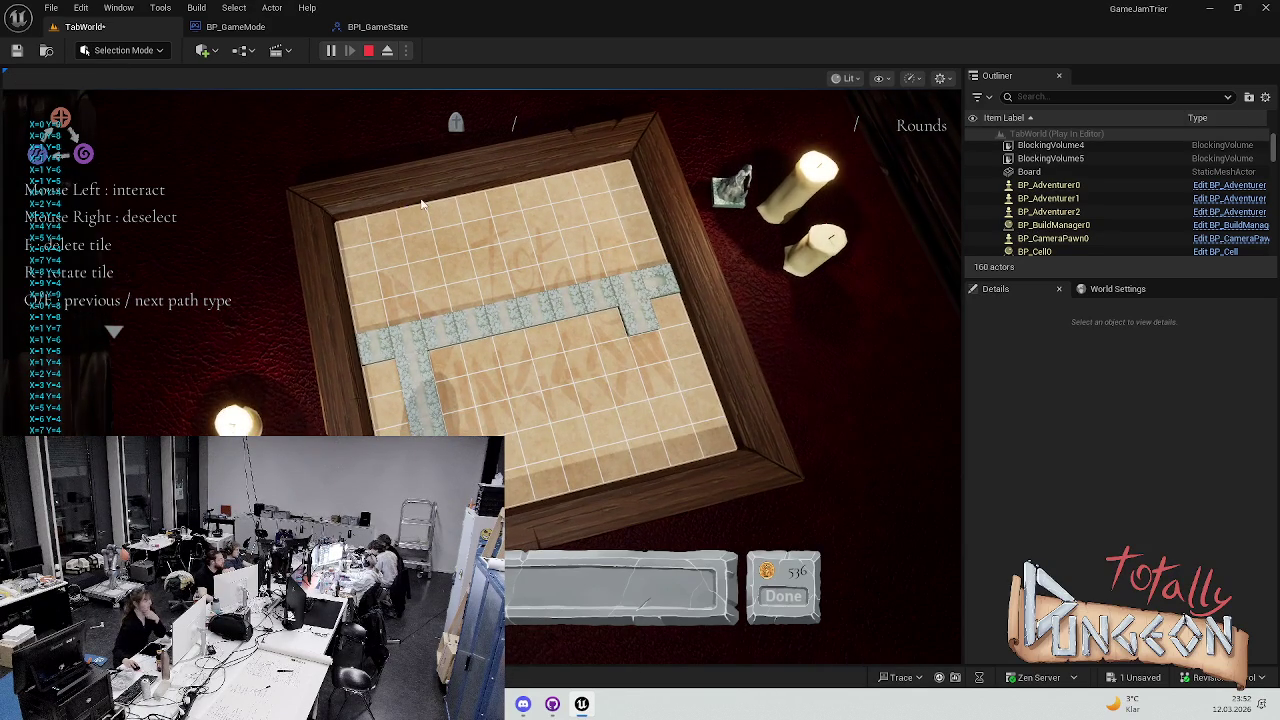
{"action": "key", "text": "Escape"}
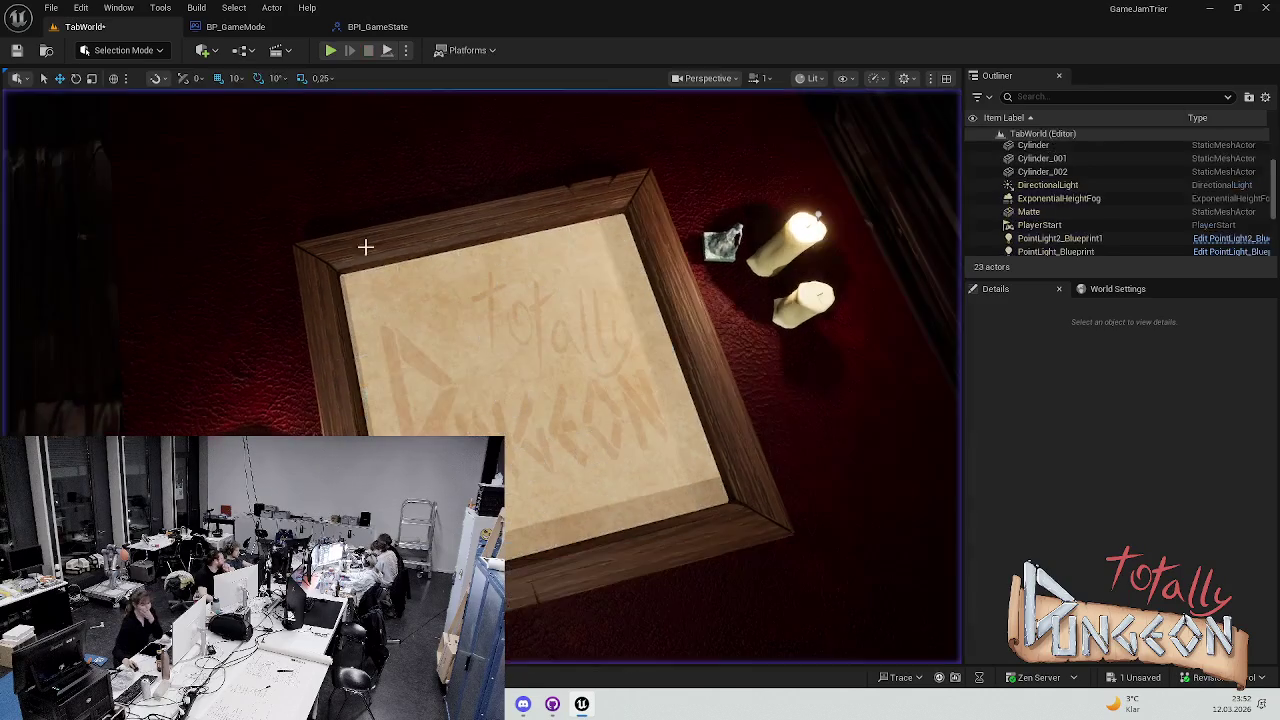
In BP_GameMode's UpdateGamestate graph, wire Append's result into Print String
{"action": "left_click", "coordinate": [235, 26]}
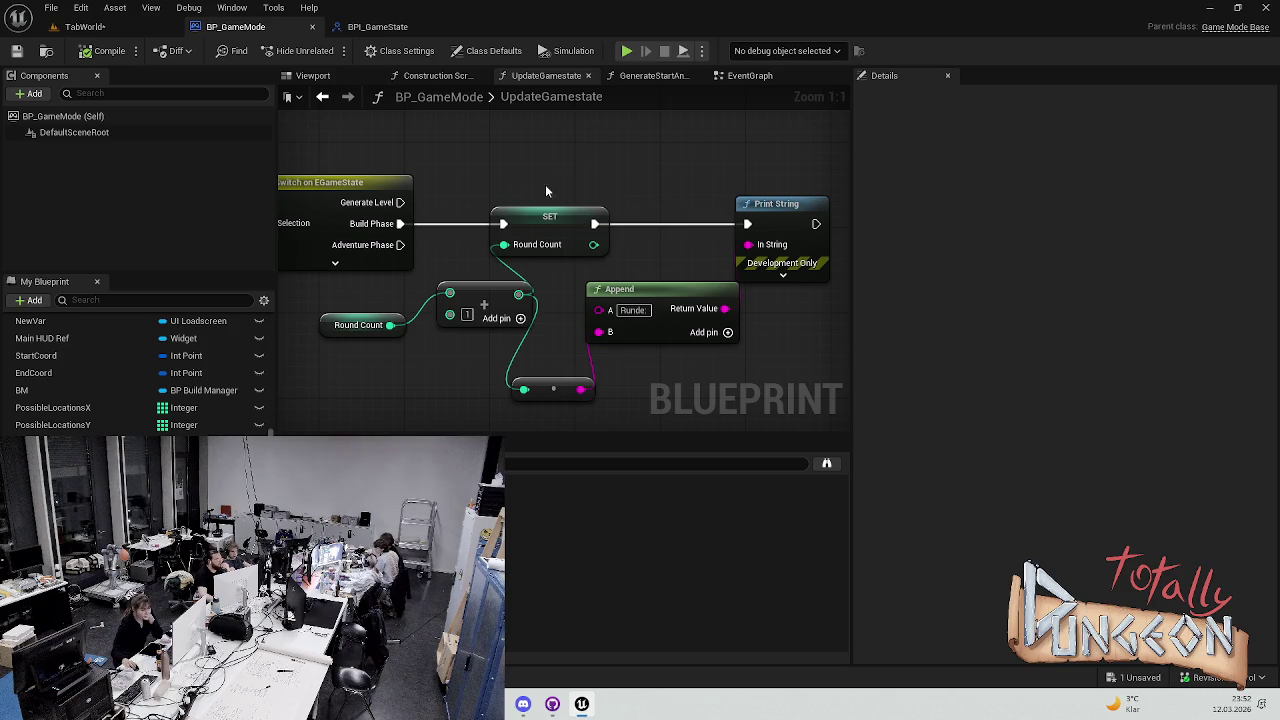
{"action": "mouse_move", "coordinate": [634, 282]}
{"action": "left_mouse_down"}
{"action": "mouse_move", "coordinate": [677, 214]}
{"action": "mouse_move", "coordinate": [726, 181]}
{"action": "left_mouse_up"}
{"action": "left_click_drag", "start_coordinate": [597, 260], "coordinate": [625, 262]}
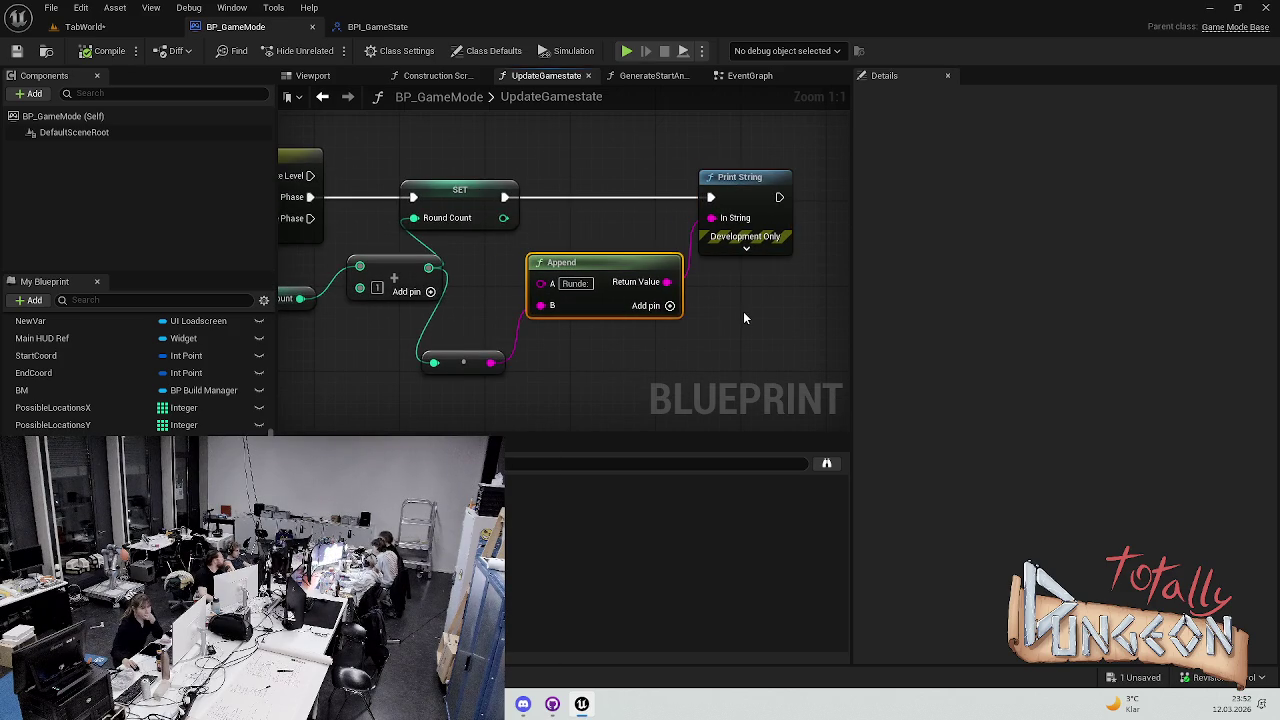
{"action": "scroll", "coordinate": [740, 307], "scroll_direction": "down", "scroll_amount": 4}
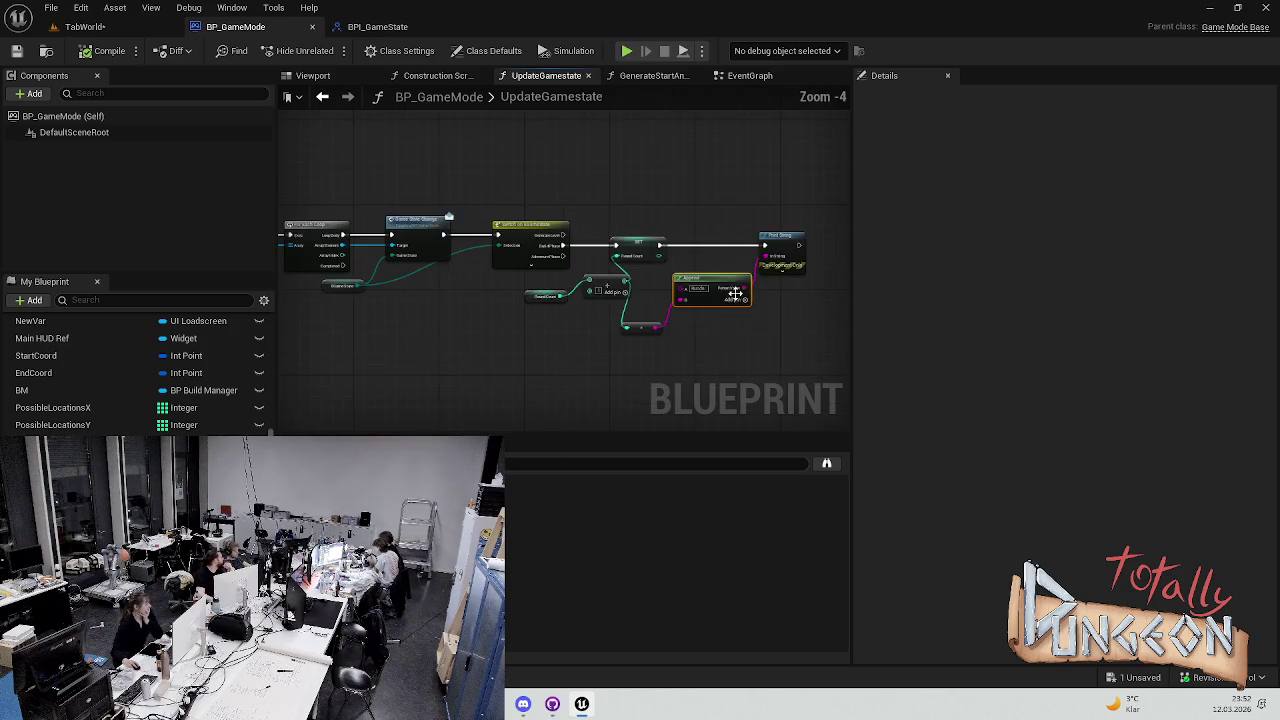
{"action": "mouse_move", "coordinate": [774, 200]}
{"action": "left_mouse_down"}
{"action": "mouse_move", "coordinate": [523, 334]}
{"action": "mouse_move", "coordinate": [793, 257]}
{"action": "left_mouse_up"}
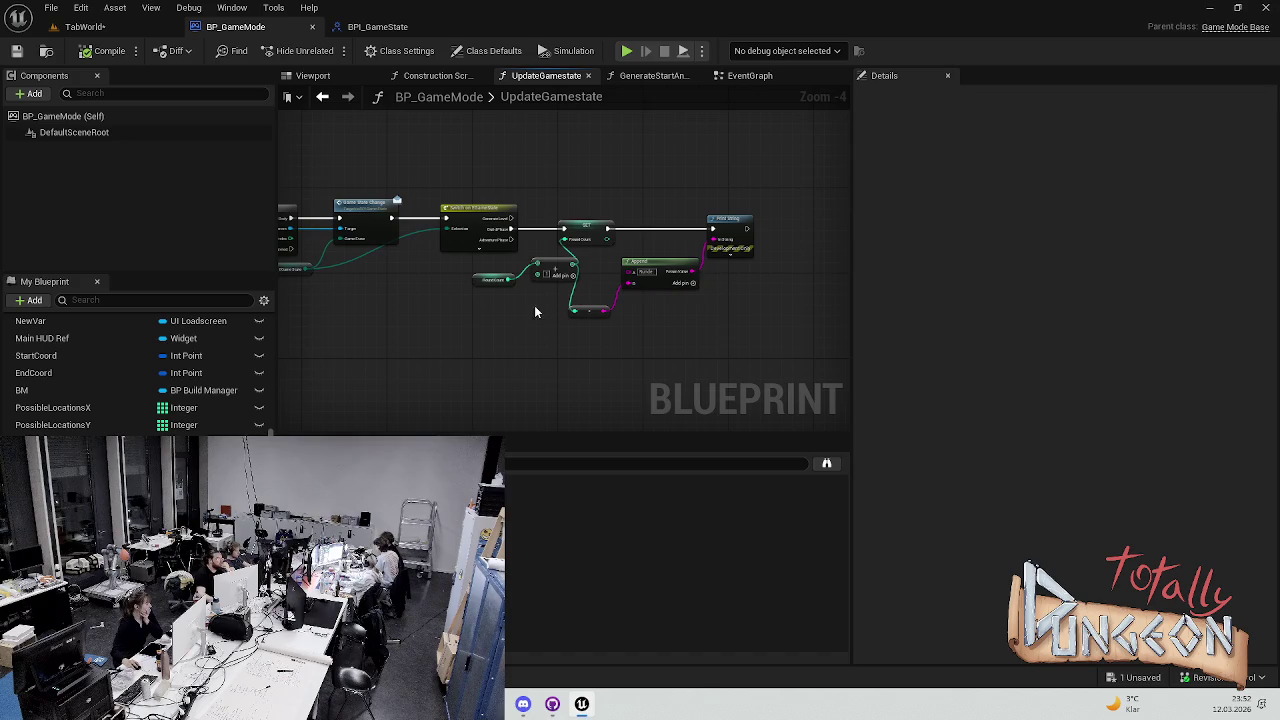
Delete the Set, Append and Print String nodes, then return to TabWorld with the content drawer showing
{"action": "mouse_move", "coordinate": [778, 164]}
{"action": "left_mouse_down"}
{"action": "mouse_move", "coordinate": [517, 354]}
{"action": "mouse_move", "coordinate": [482, 344]}
{"action": "left_mouse_up"}
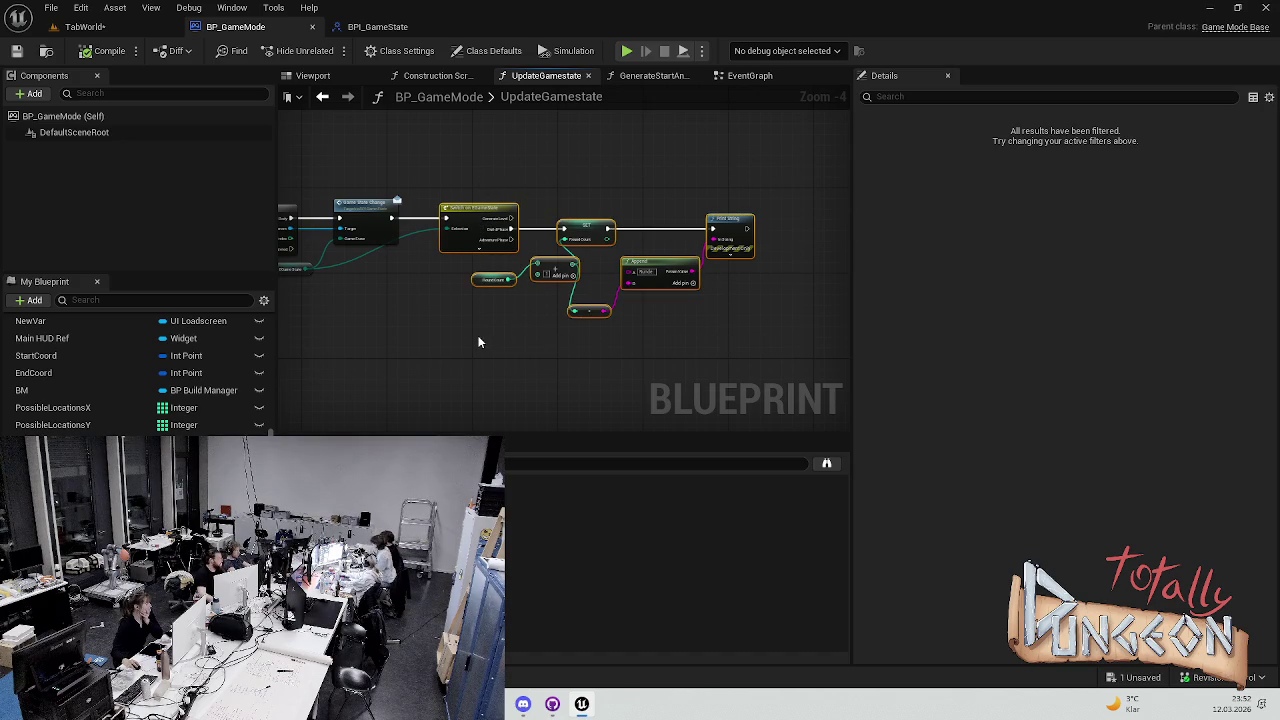
{"action": "key", "text": "Delete"}
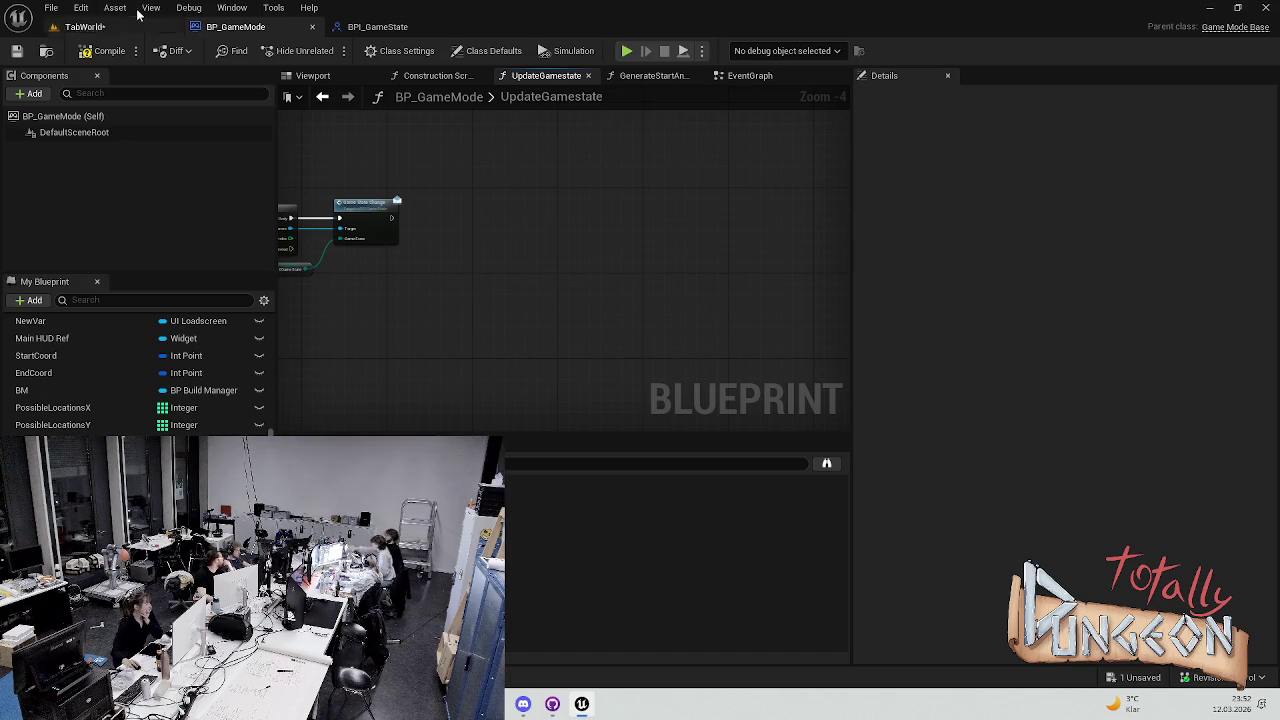
{"action": "left_click", "coordinate": [172, 28]}
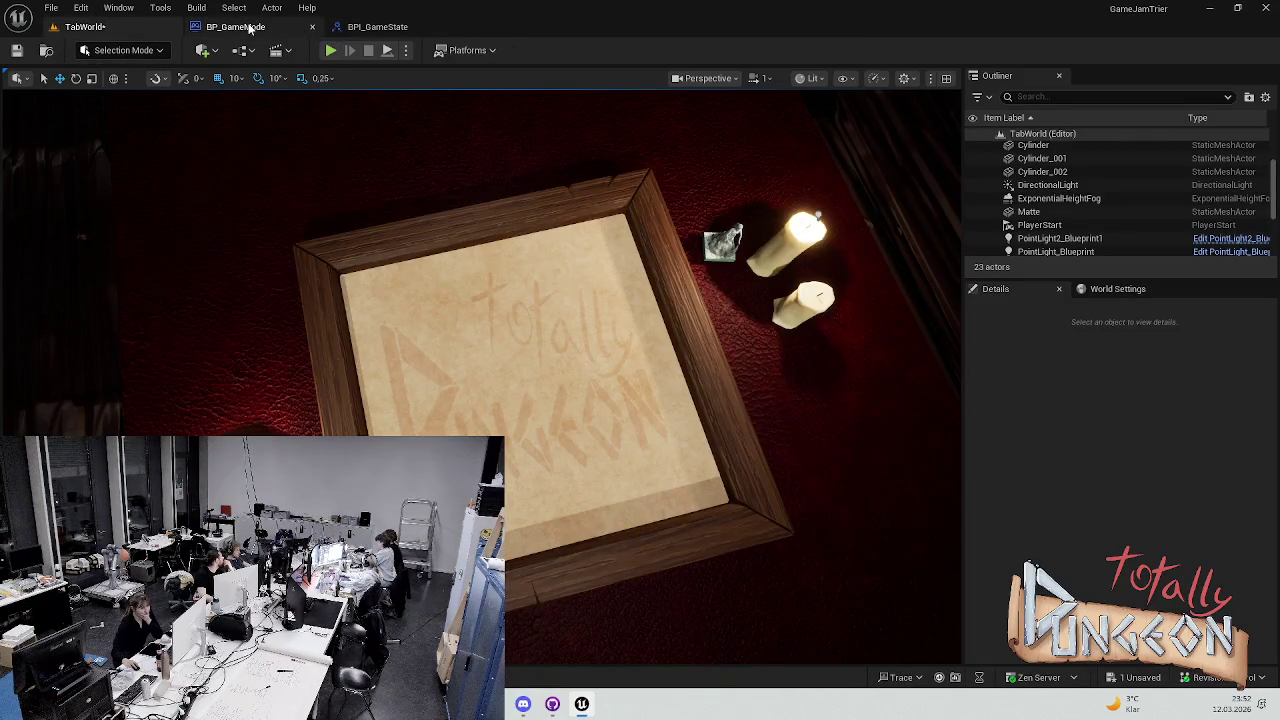
{"action": "key", "text": "ctrl+space"}
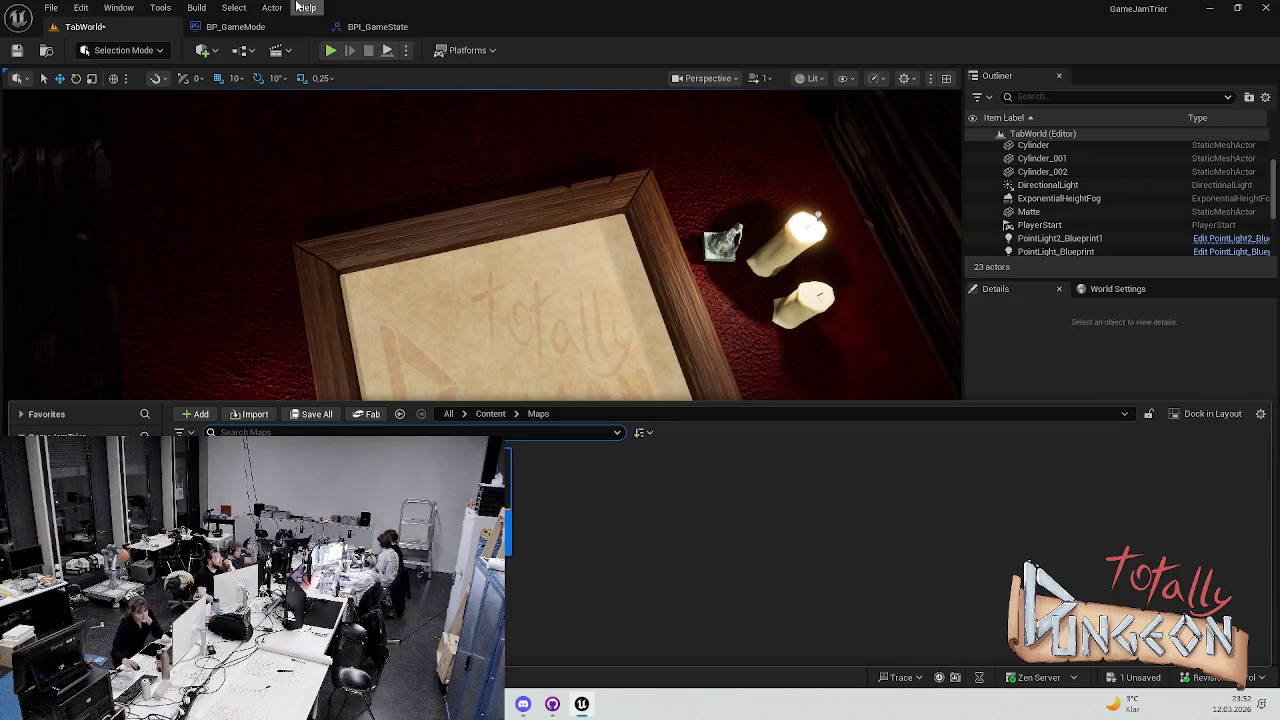
Join the team session via Window > Multi-User Browser, then return to the BP_GameMode blueprint
{"action": "left_click", "coordinate": [118, 7]}
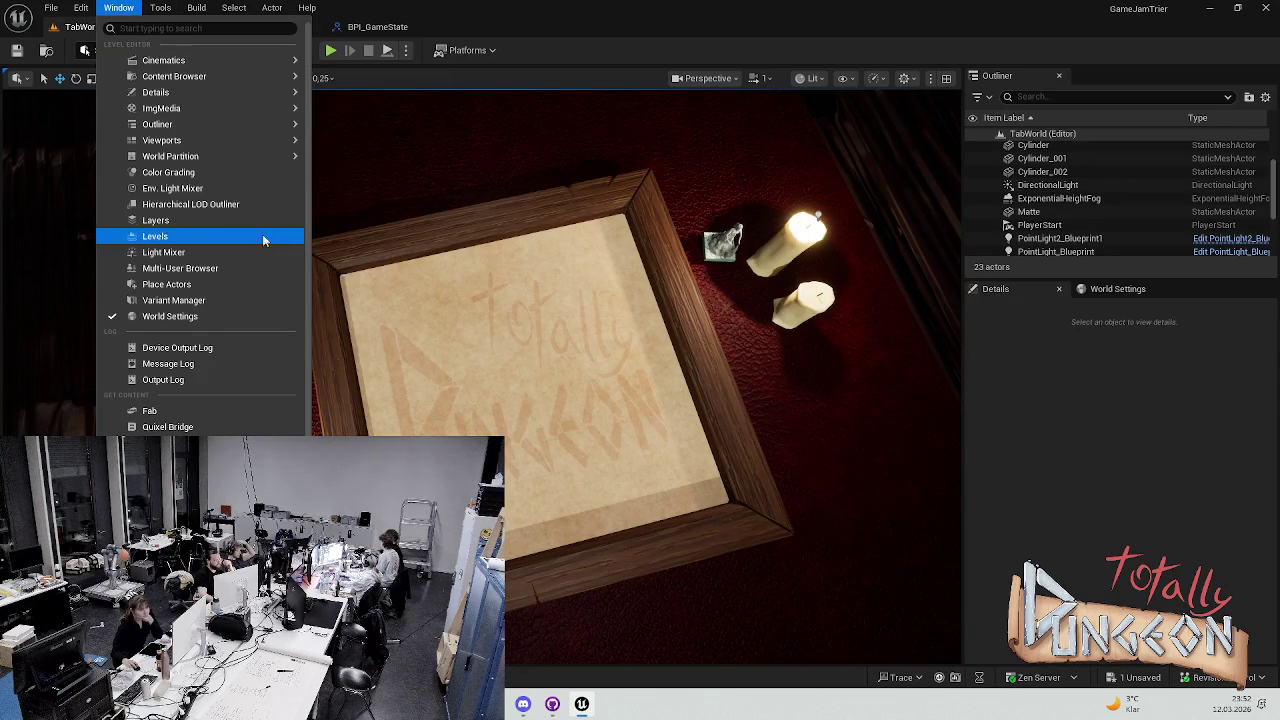
{"action": "left_click", "coordinate": [209, 266]}
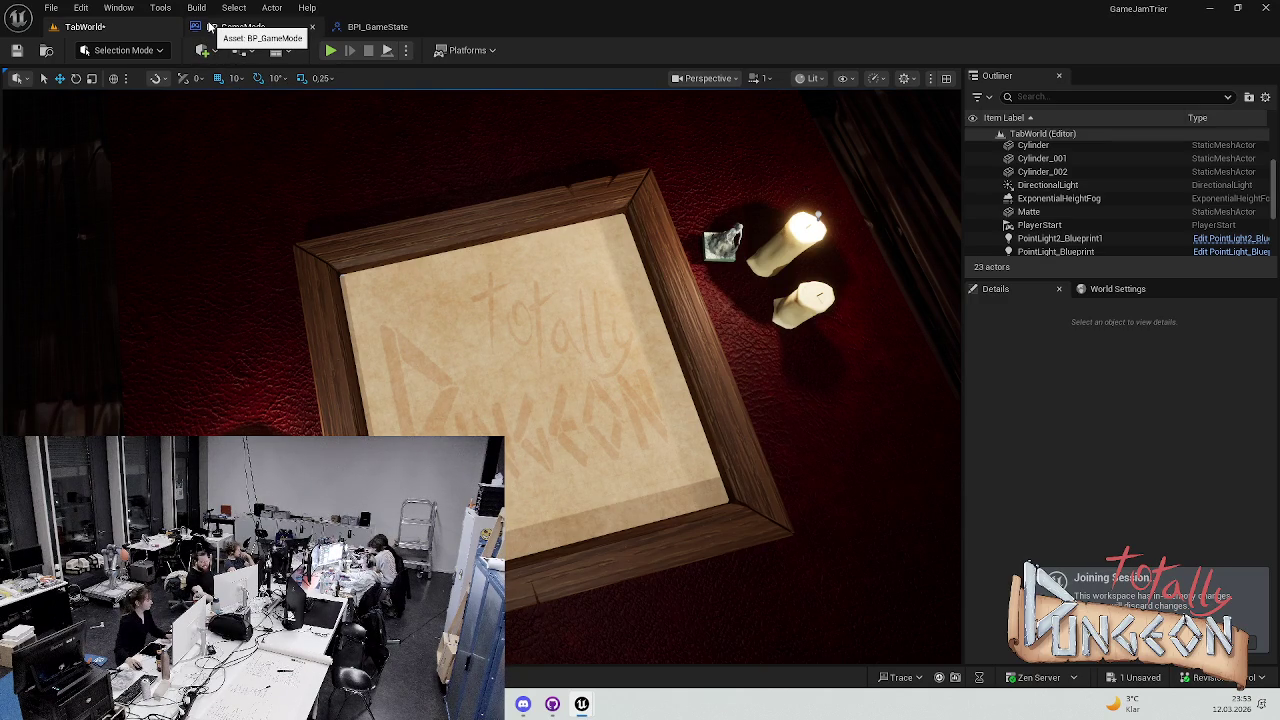
{"action": "left_click", "coordinate": [210, 27]}
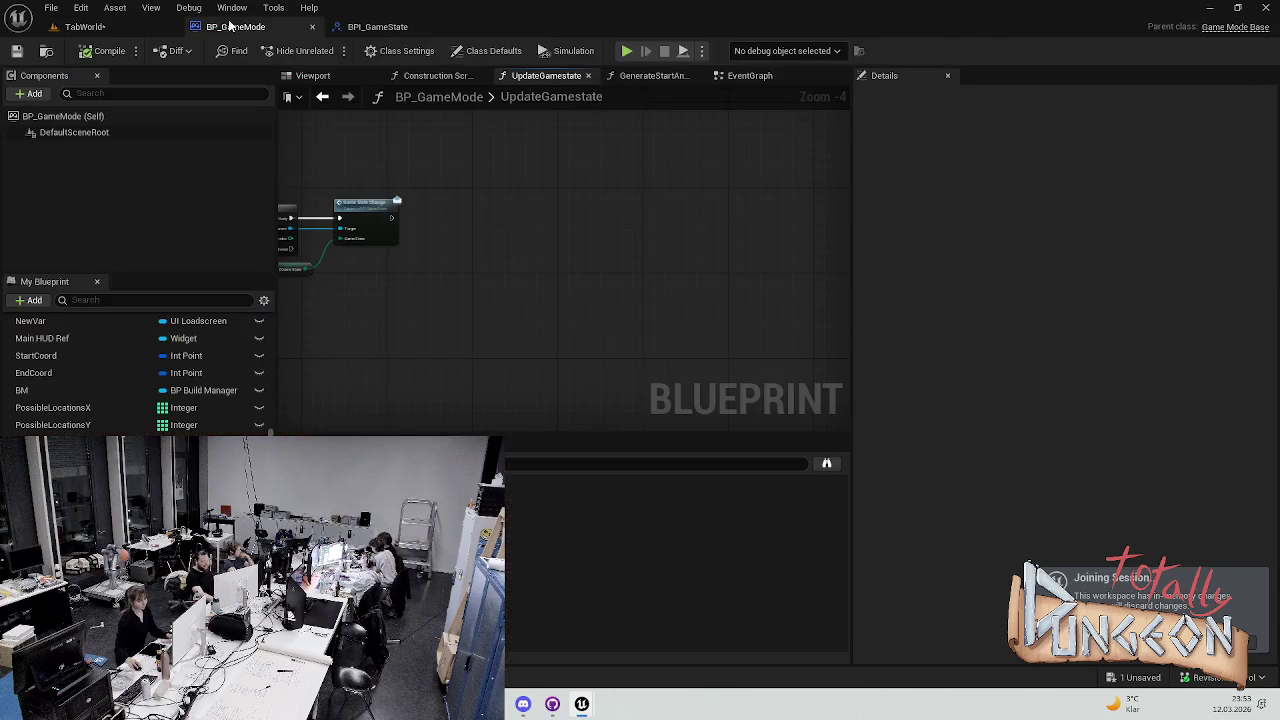
Cycle through BPI_GameState, BP_GameMode and TabWorld, select the Matte mesh, then go back to BP_GameMode
{"action": "left_click", "coordinate": [395, 32]}
{"action": "left_click", "coordinate": [258, 29]}
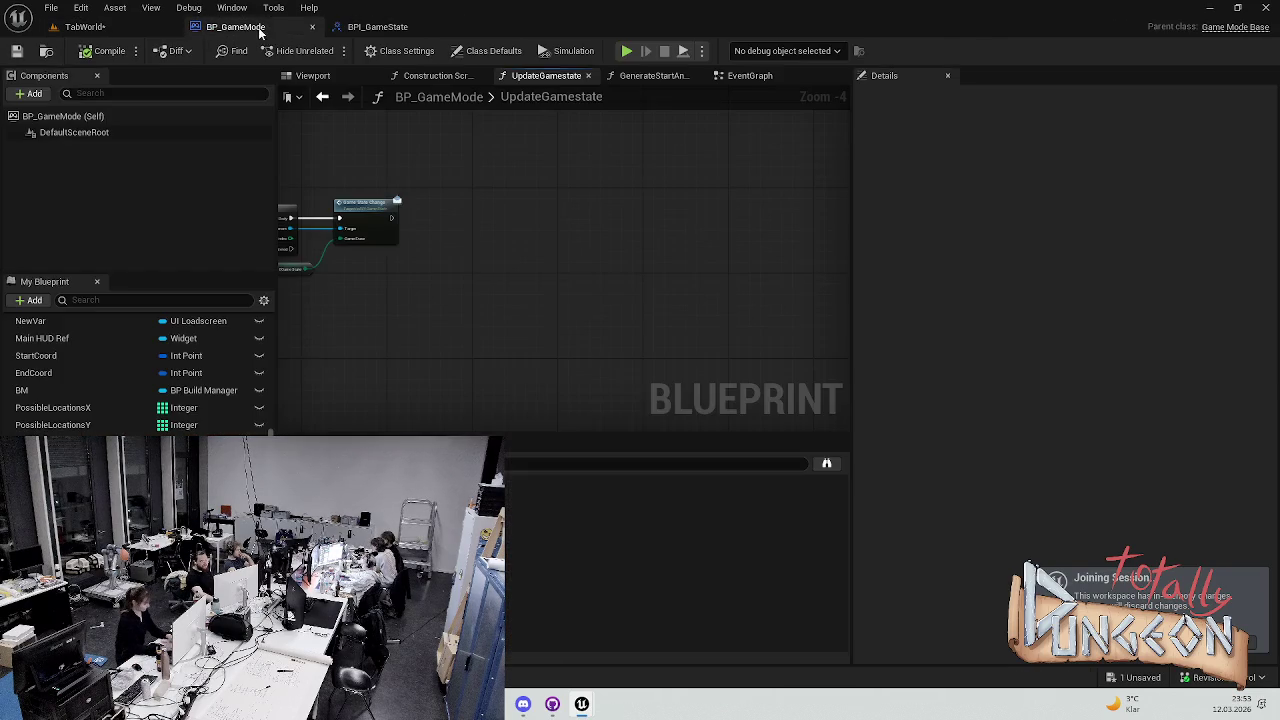
{"action": "left_click", "coordinate": [124, 27]}
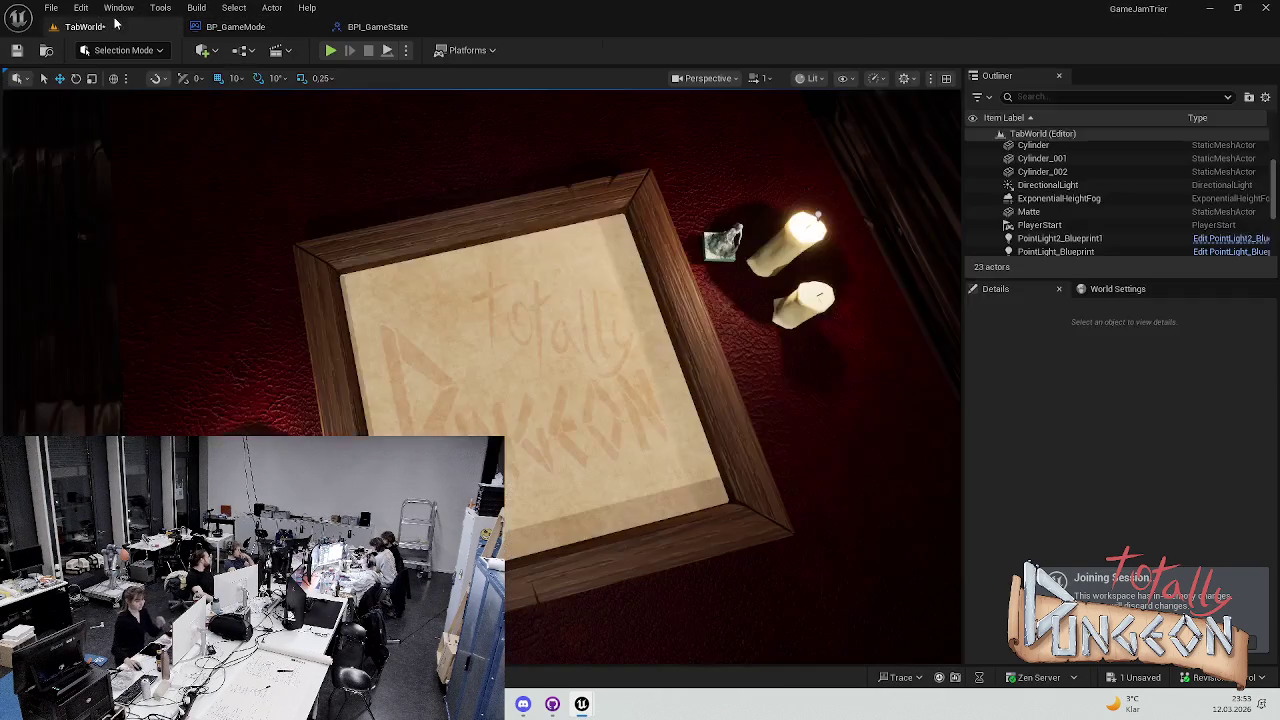
{"action": "left_click", "coordinate": [236, 51]}
{"action": "left_click", "coordinate": [231, 50]}
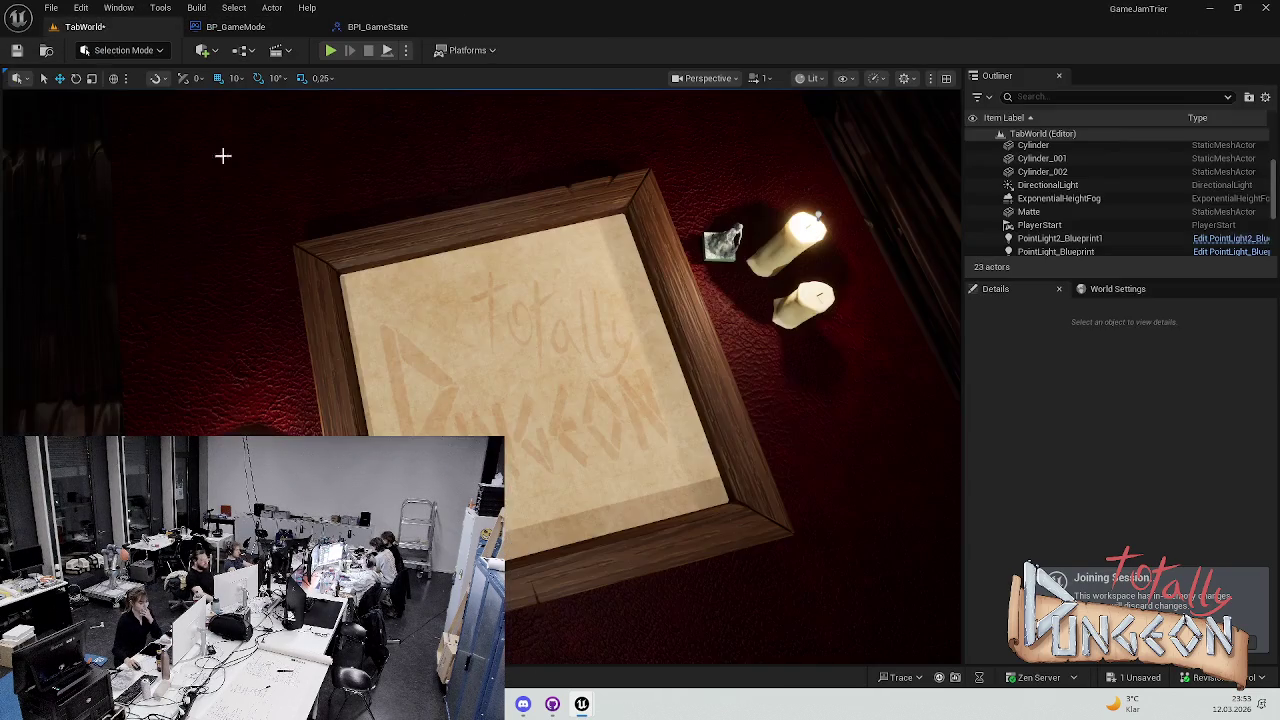
{"action": "left_click", "coordinate": [218, 236]}
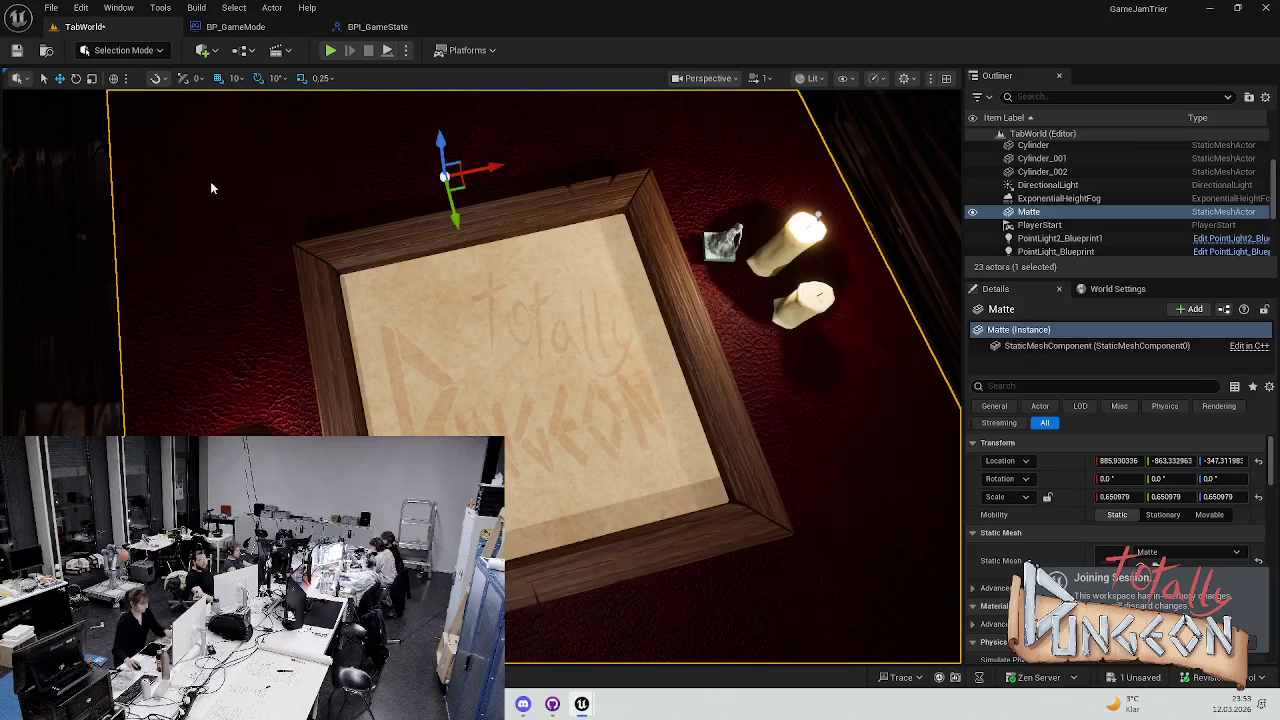
{"action": "left_click", "coordinate": [232, 27]}
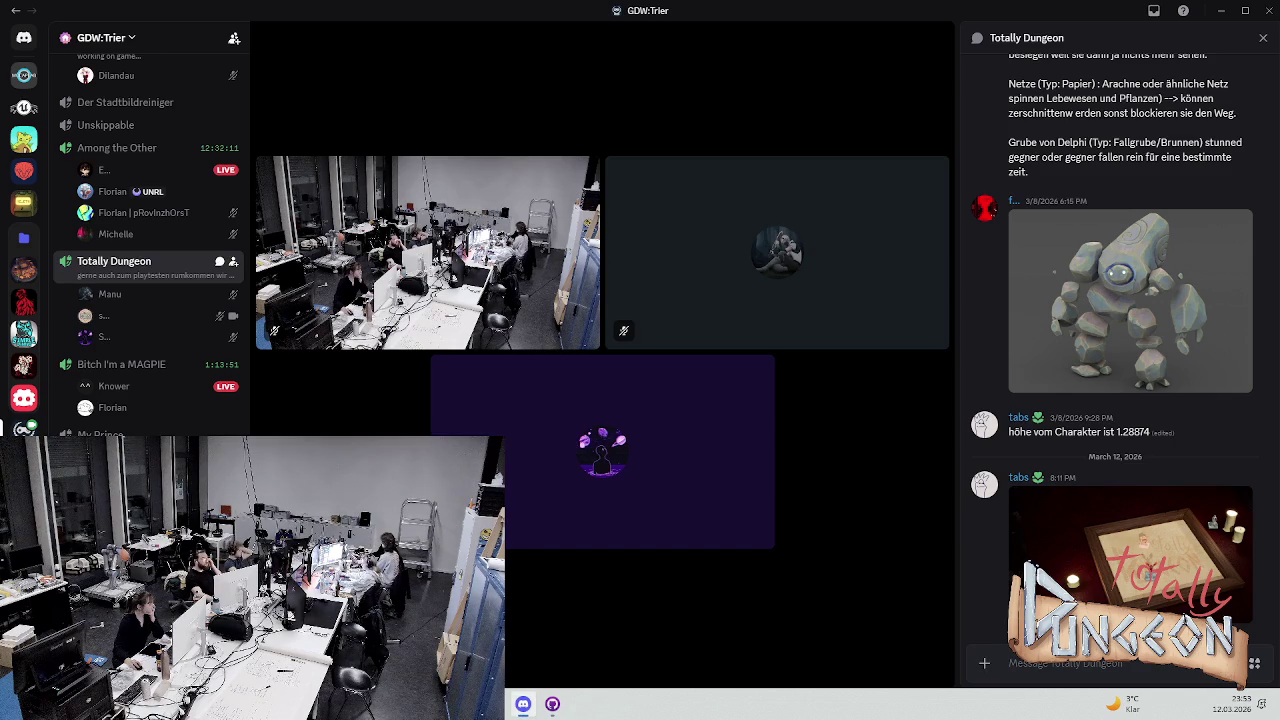
Leave the Totally Dungeon Discord channel and return to the restarting Unreal Editor
{"action": "key", "text": "super+d"}
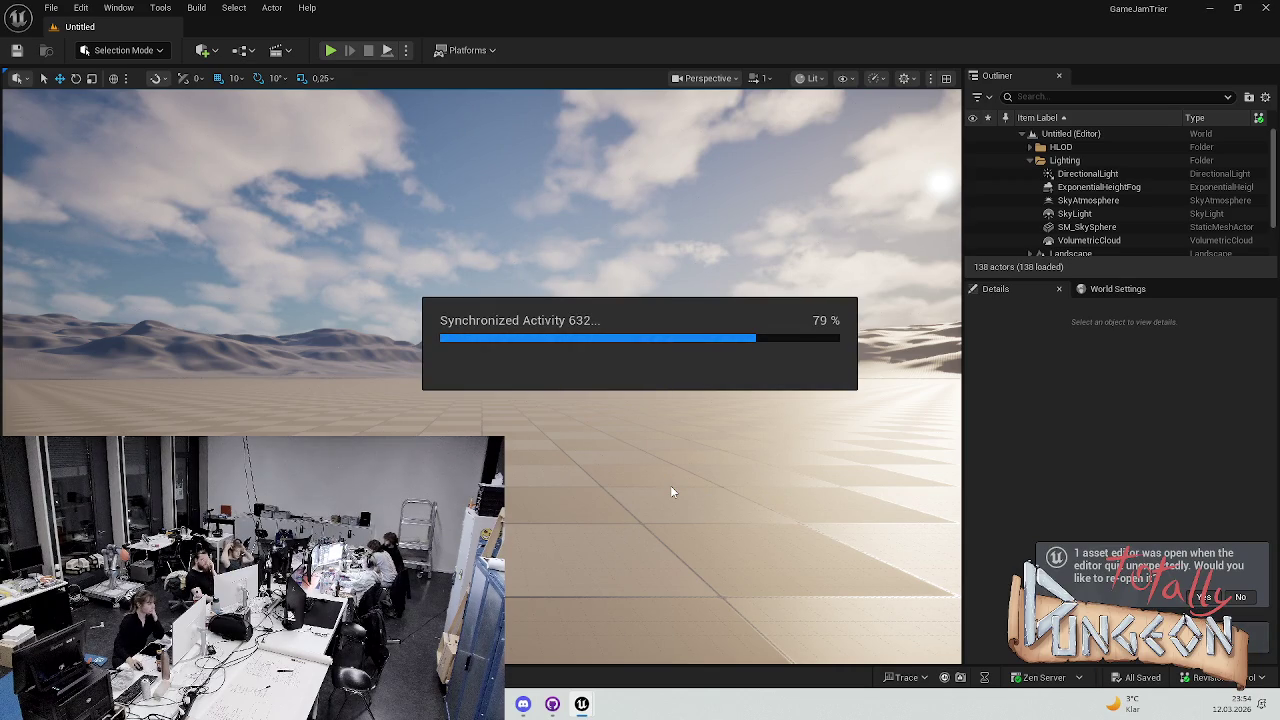
Open the Content Drawer and browse to Content > Simon to find EGameState
{"action": "key", "text": "ctrl+space"}
{"action": "left_click", "coordinate": [60, 480]}
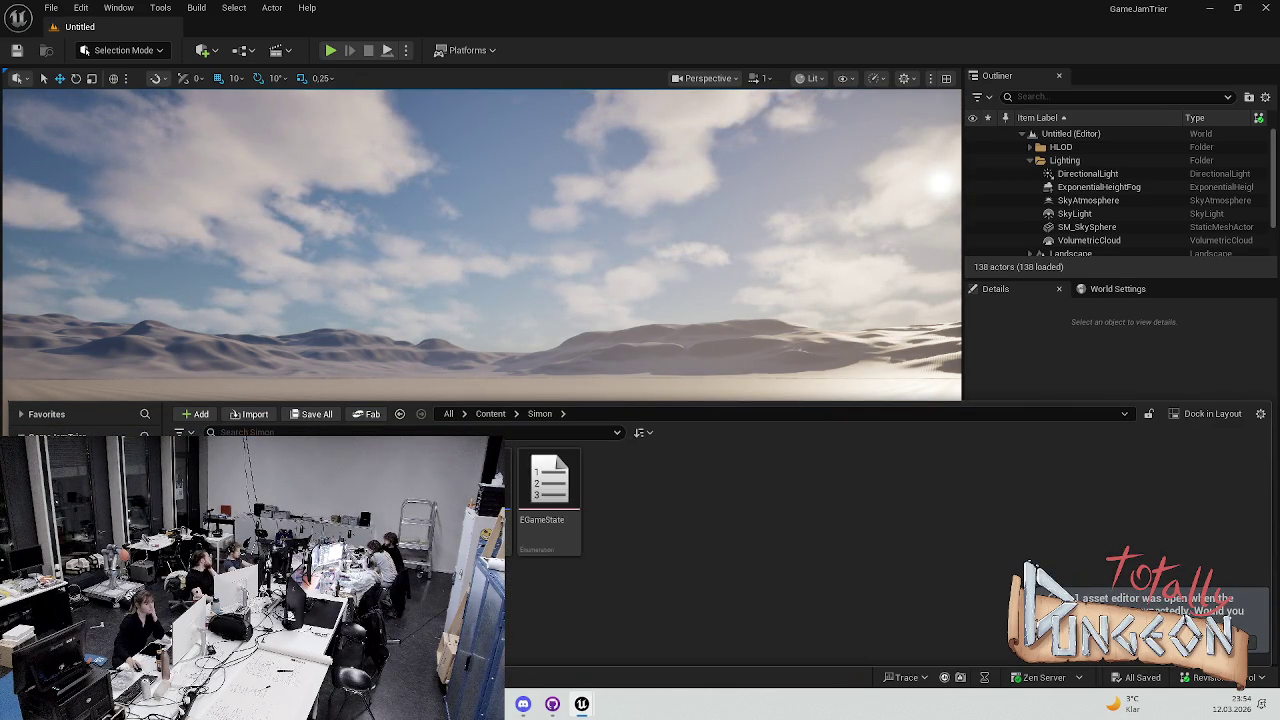